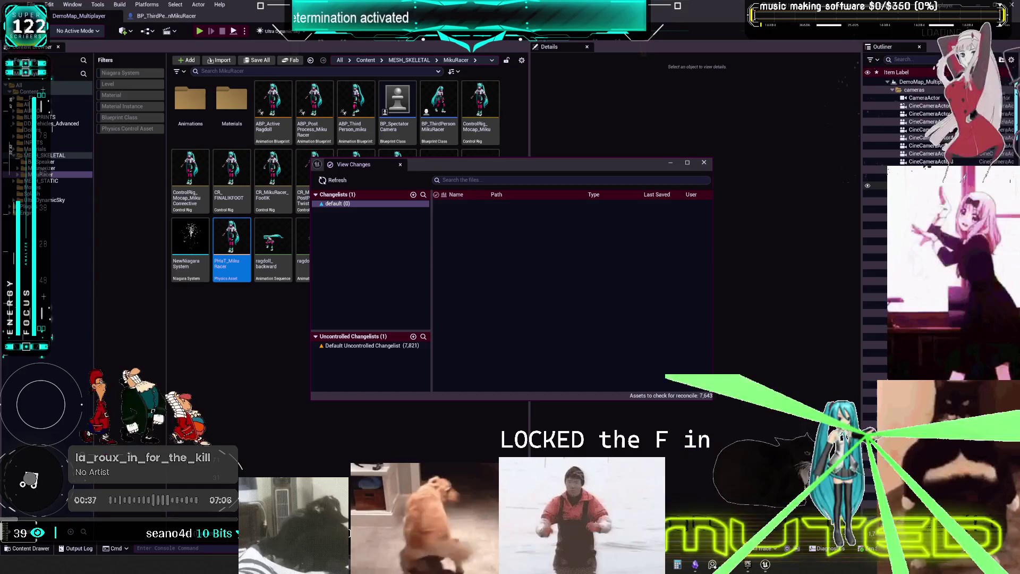
- Close the View Changes window and open the third-person MikuRacer character blueprint
click(711, 162)
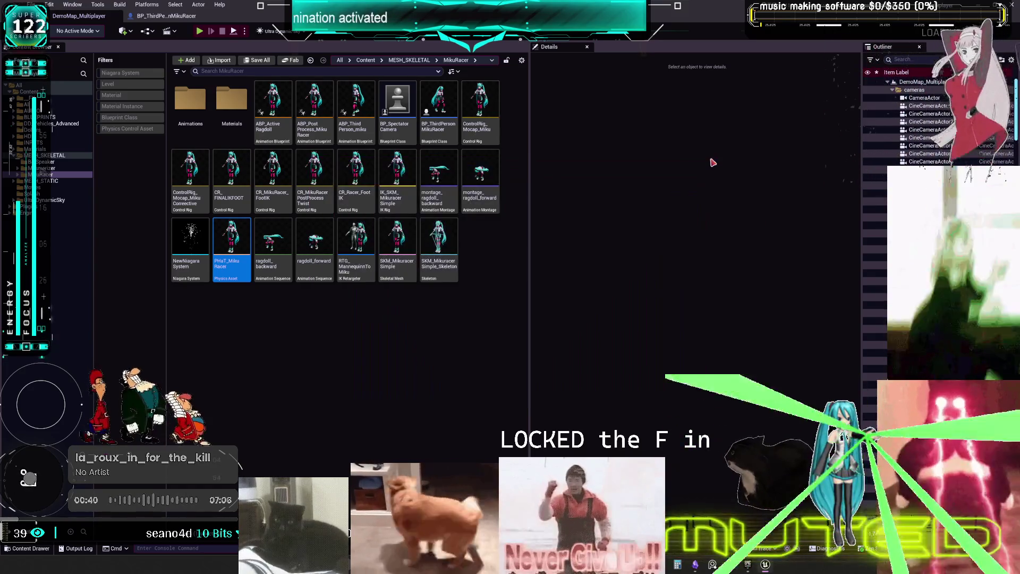
click(374, 344)
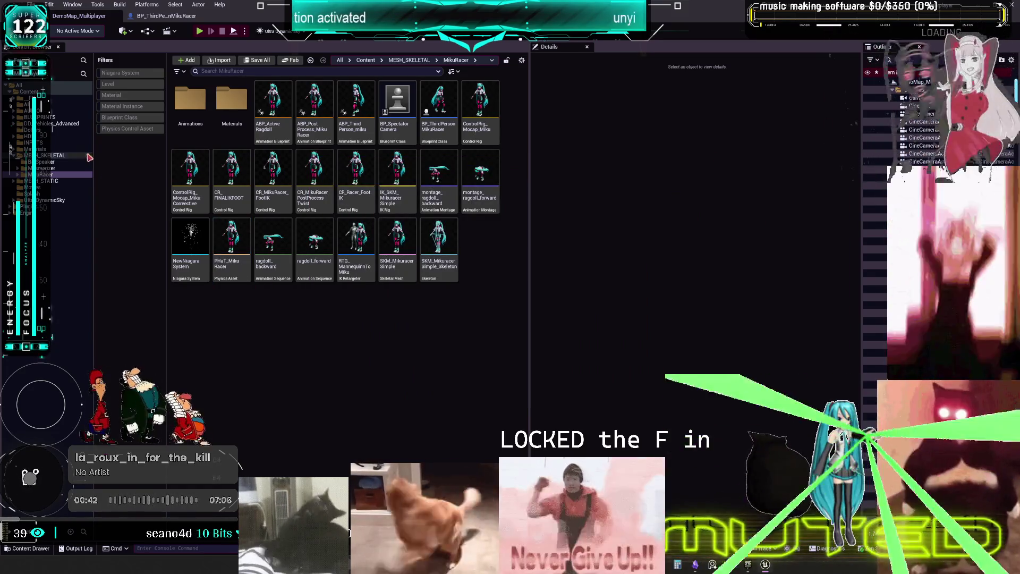
click(440, 231)
double_click(441, 114)
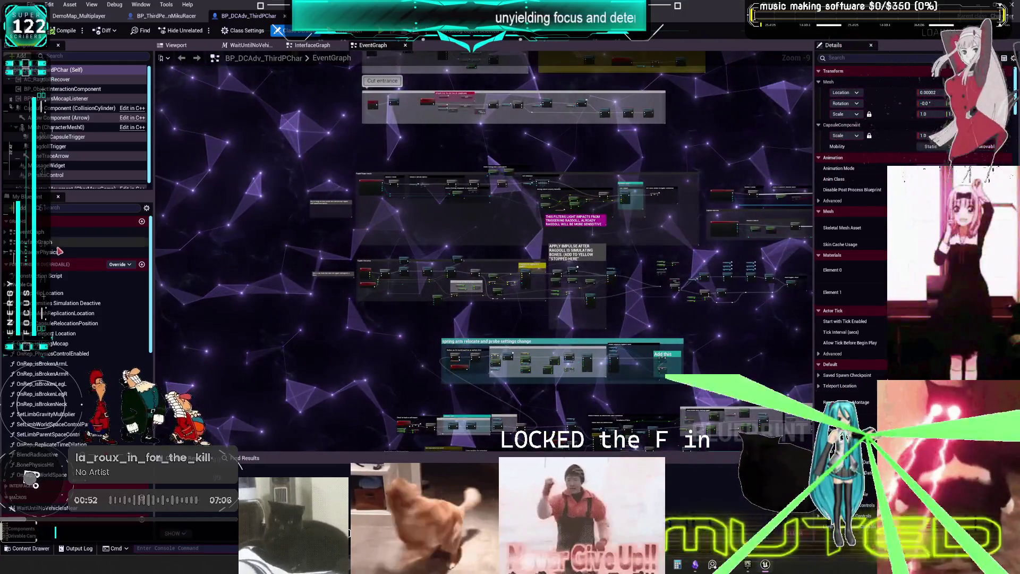
- In the CharacterPhysics graph, place the ArmLeft Set Limb Parent Space node beside the World Space node
double_click(60, 251)
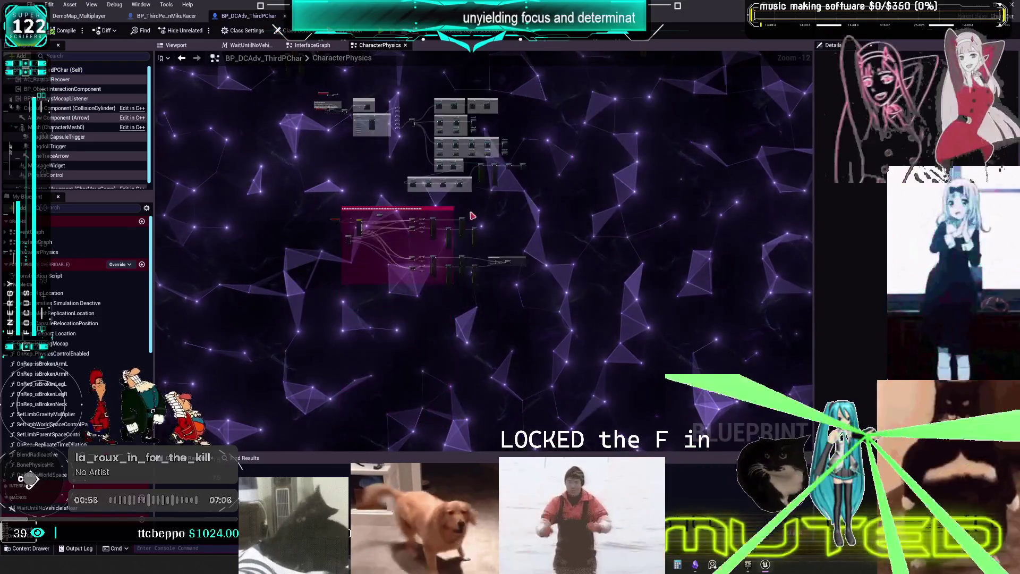
scroll(532, 180, up, 2)
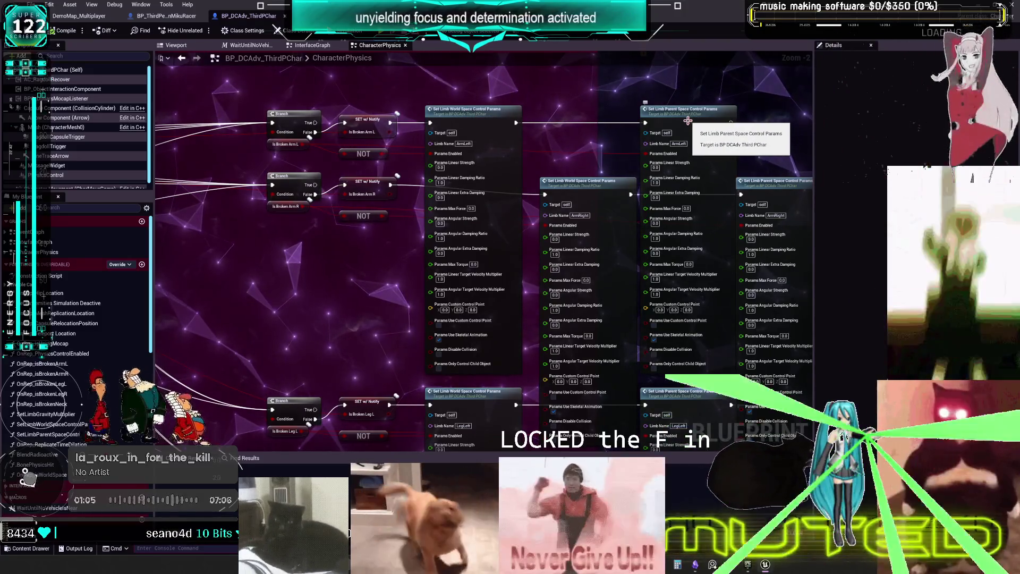
drag(642, 128, 526, 205)
mouse_move(496, 272)
mouse_down()
mouse_move(524, 235)
mouse_move(417, 188)
mouse_up()
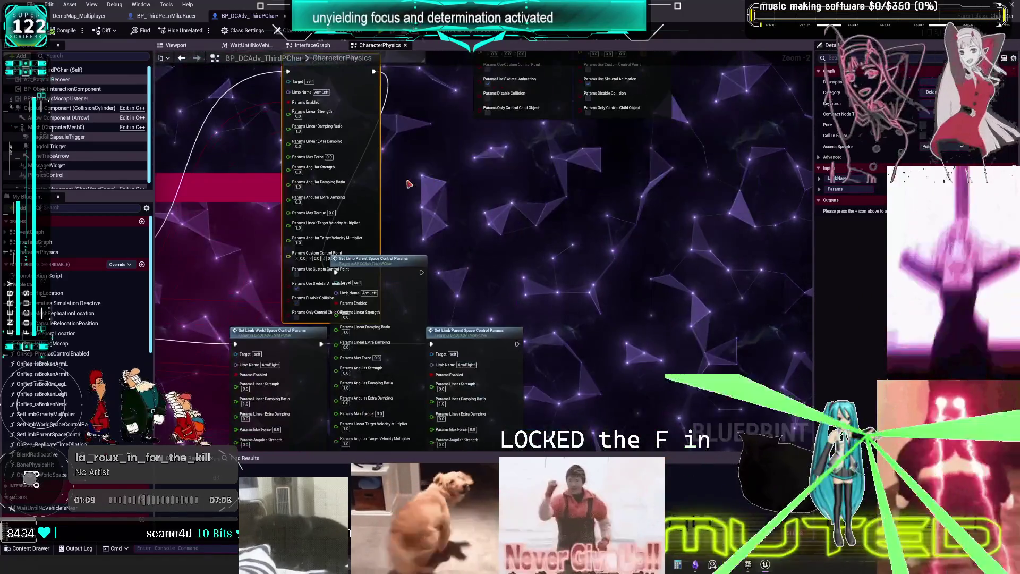
scroll(417, 189, down, 2)
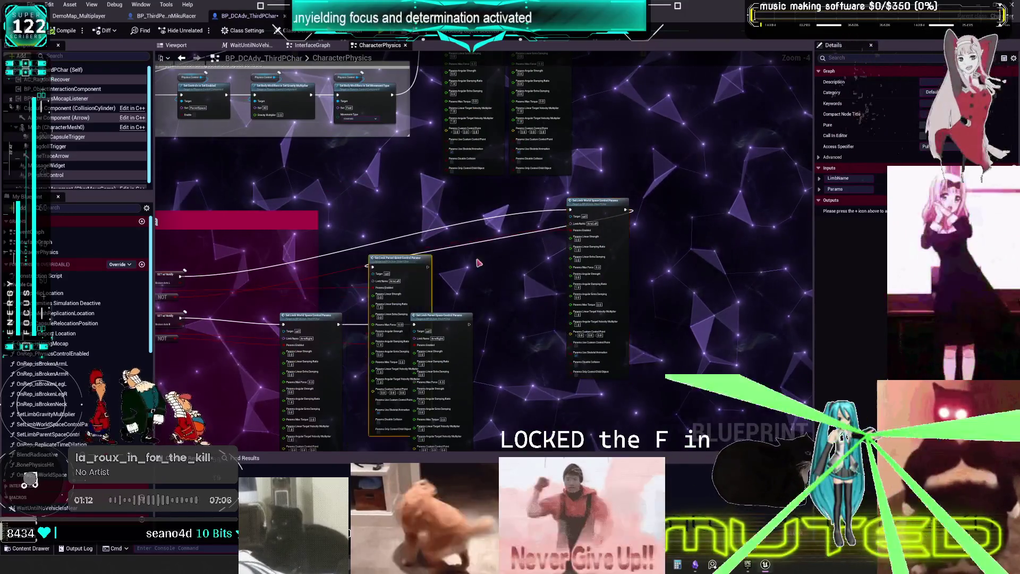
drag(380, 264, 663, 202)
scroll(644, 148, up, 3)
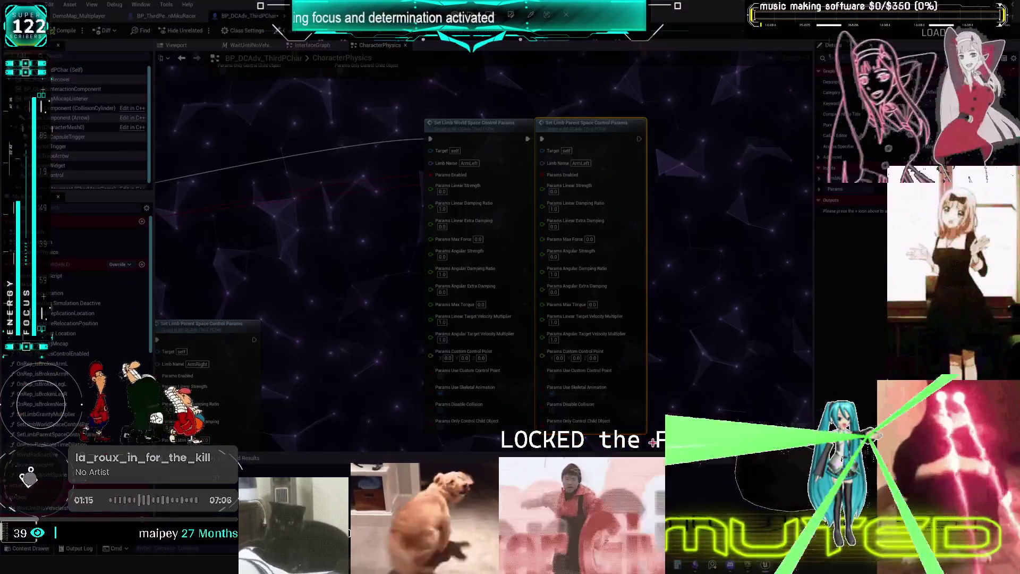
drag(654, 437, 494, 158)
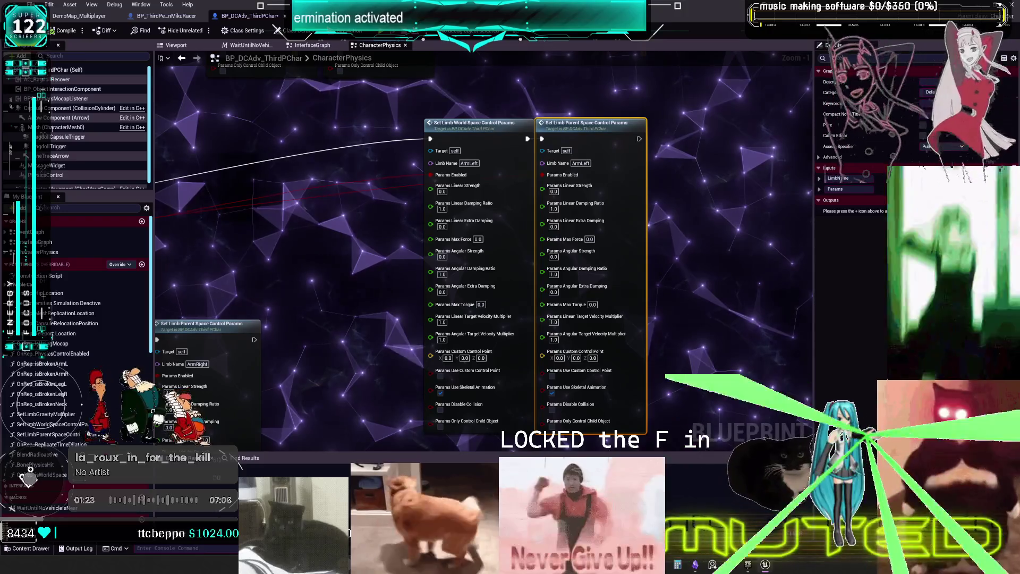
key(alt+Tab)
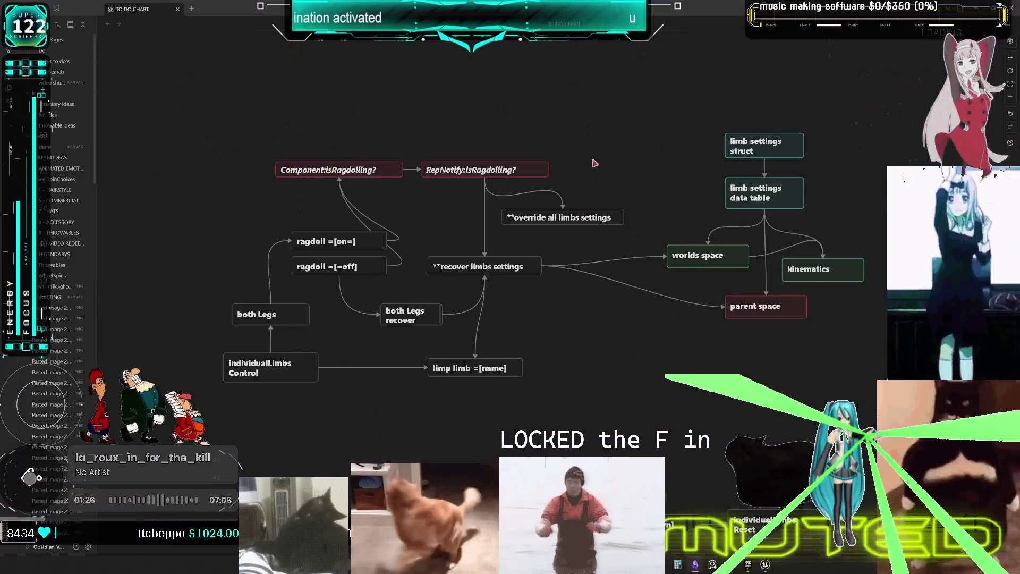
scroll(595, 163, up, 5)
- Paste the screenshot onto the canvas and put a copy of the limb settings struct card above it
key(ctrl+v)
drag(586, 294, 567, 209)
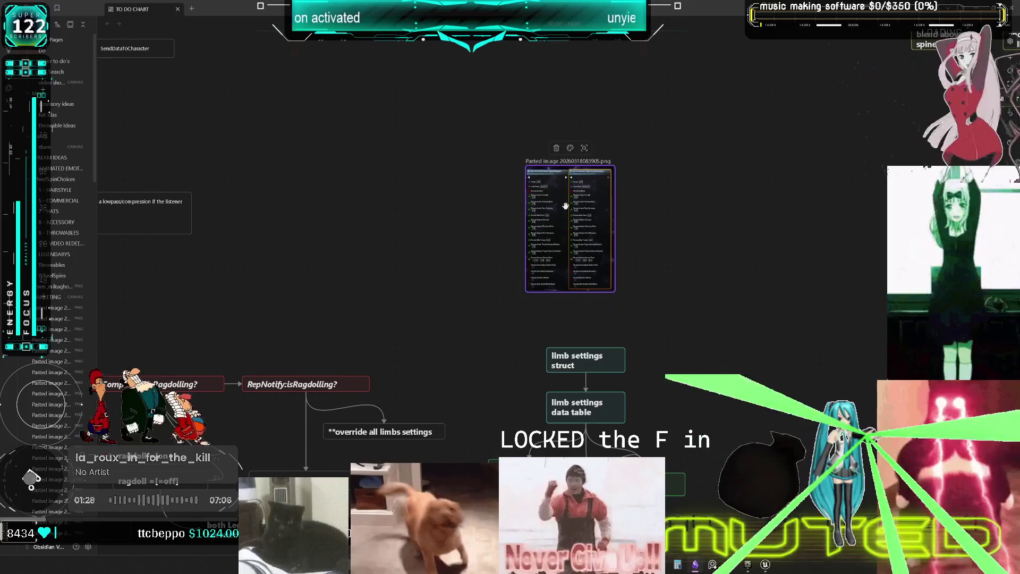
mouse_move(597, 358)
mouse_down()
mouse_move(585, 253)
mouse_move(586, 345)
mouse_up()
key(ctrl+c)
key(ctrl+v)
mouse_move(555, 290)
mouse_down()
mouse_move(558, 162)
mouse_move(561, 151)
mouse_move(590, 162)
mouse_up()
- Retitle the copied card 'go limp settings'
double_click(562, 150)
key(BackSpace)
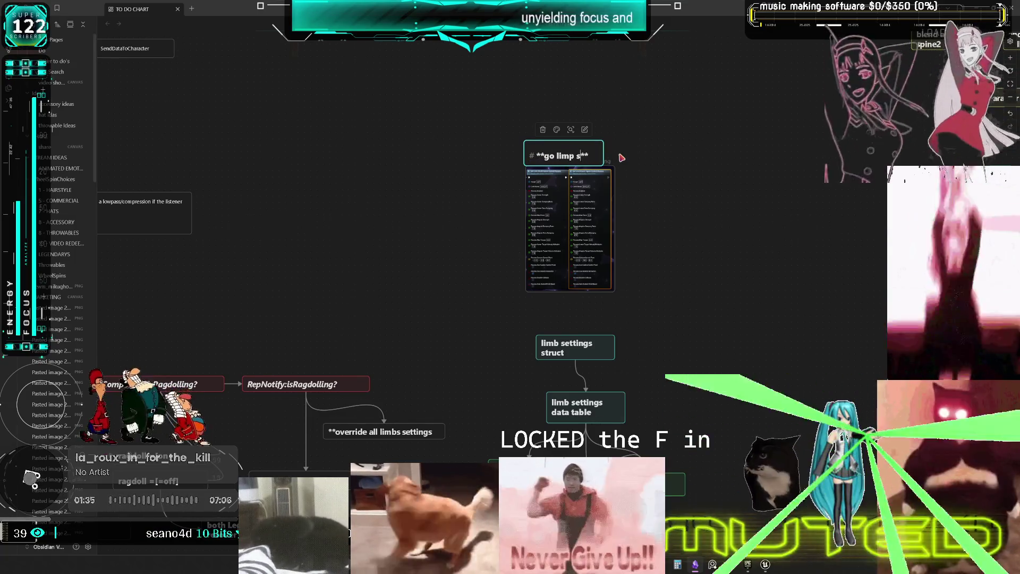
text(ettings)
click(623, 158)
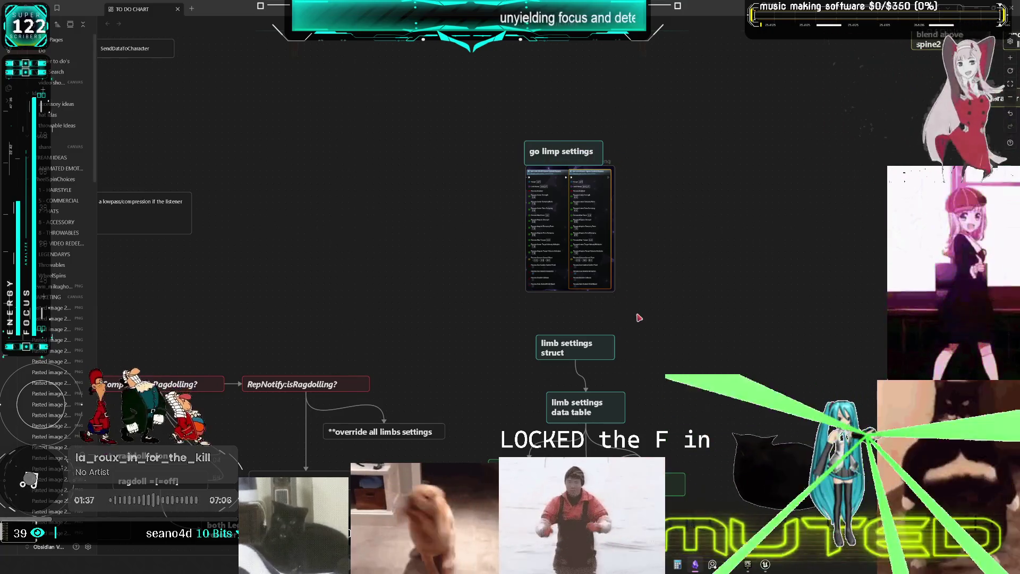
click(765, 564)
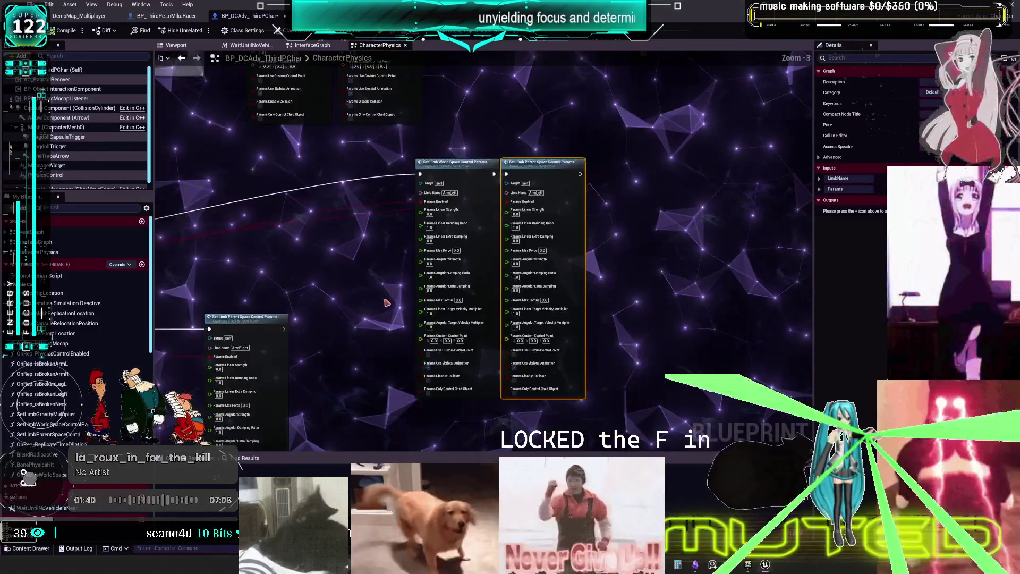
- Place the Is Broken Arm L getter with a NOT node beneath it above the ArmLeft Set Limb nodes
scroll(575, 221, down, 3)
drag(575, 221, 474, 336)
mouse_move(229, 222)
mouse_down()
mouse_move(599, 188)
mouse_move(606, 137)
mouse_up()
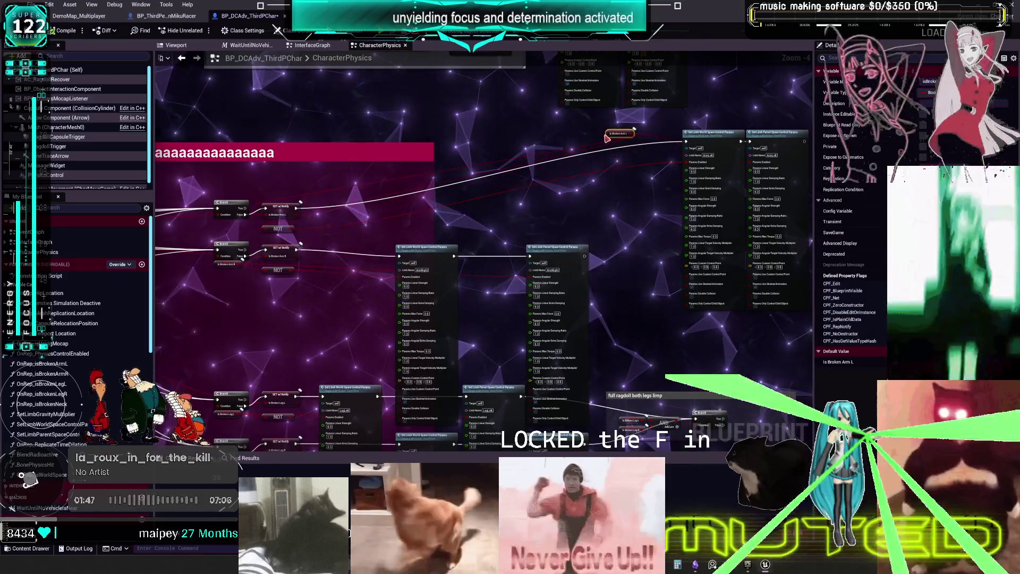
drag(716, 144, 699, 156)
mouse_move(270, 222)
mouse_down()
mouse_move(551, 127)
mouse_move(626, 167)
mouse_up()
scroll(626, 167, up, 3)
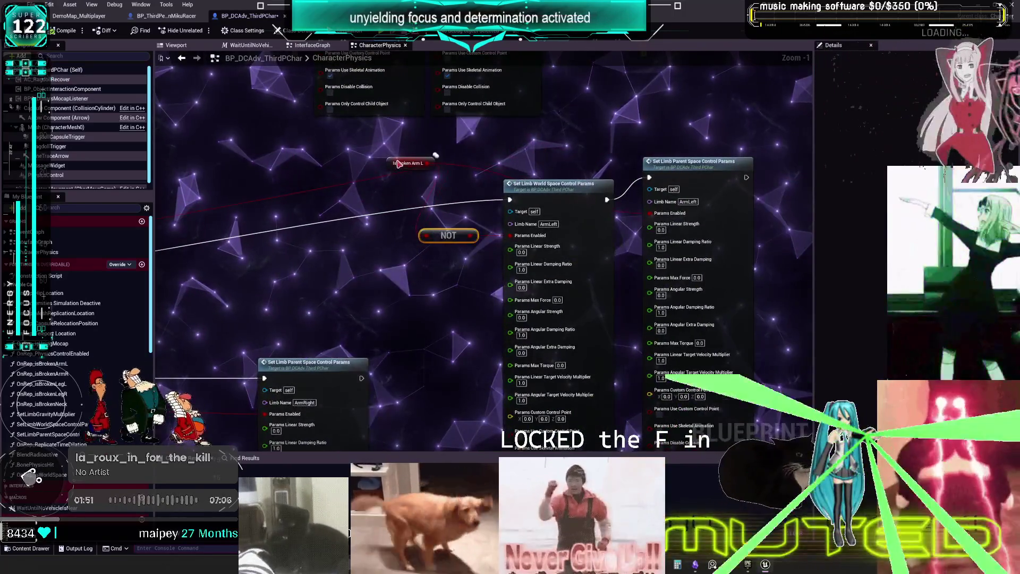
drag(409, 161, 506, 147)
mouse_move(449, 238)
mouse_down()
mouse_move(528, 170)
mouse_move(514, 157)
mouse_move(529, 152)
mouse_up()
shift+click(527, 167)
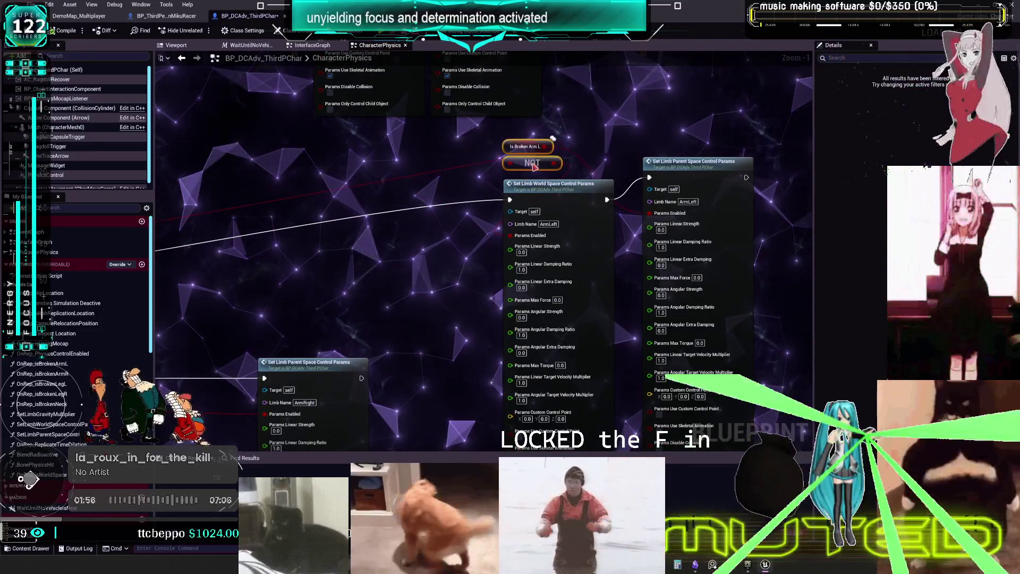
drag(677, 172, 663, 194)
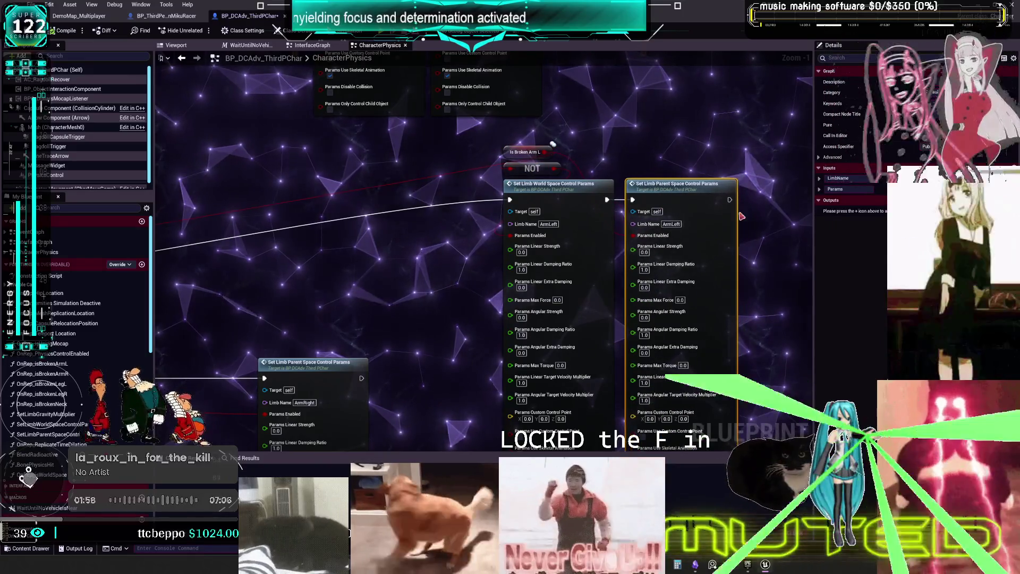
key(alt+Tab)
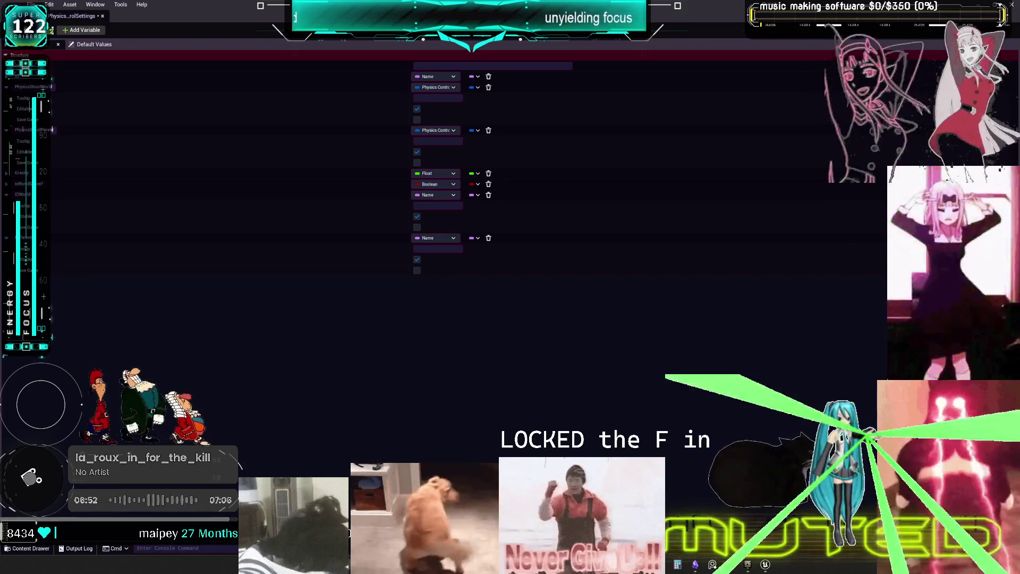
key(alt+Tab)
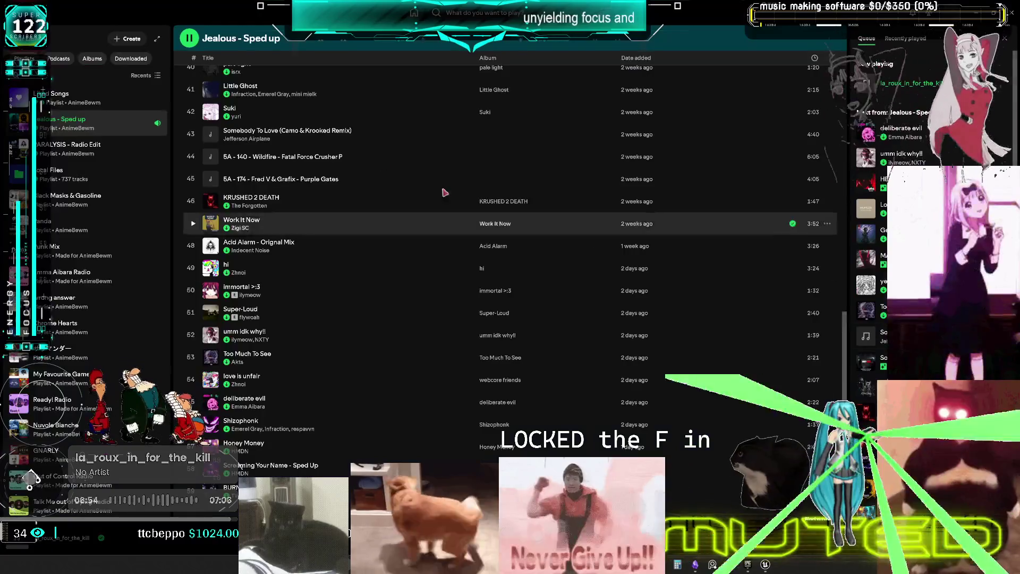
- Switch from Spotify back to the Unreal PhysicsControlSettings struct editor
key(alt+Tab)
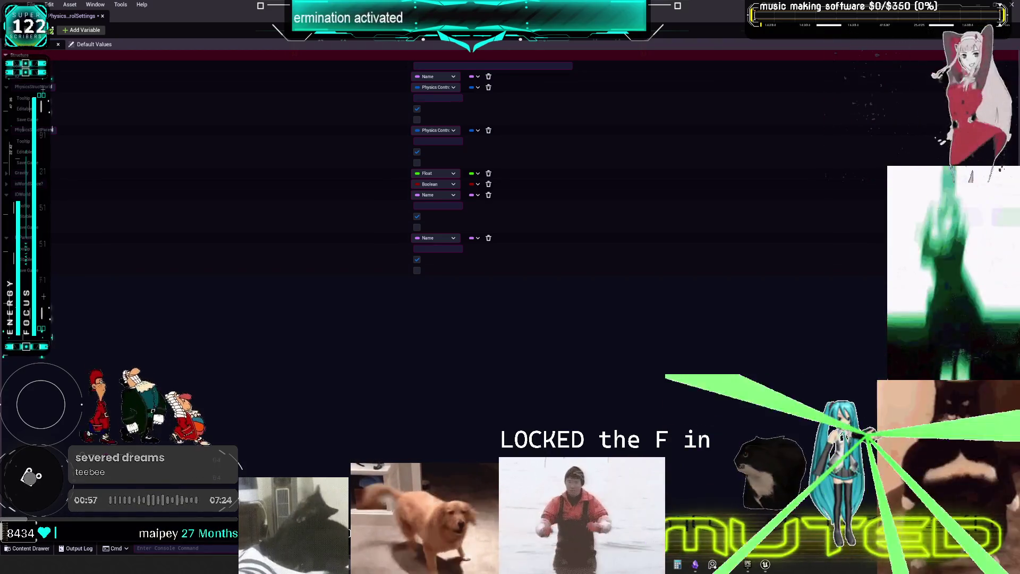
- Switch from the Unreal struct editor to the Traktor Pro window
key(alt+Tab)
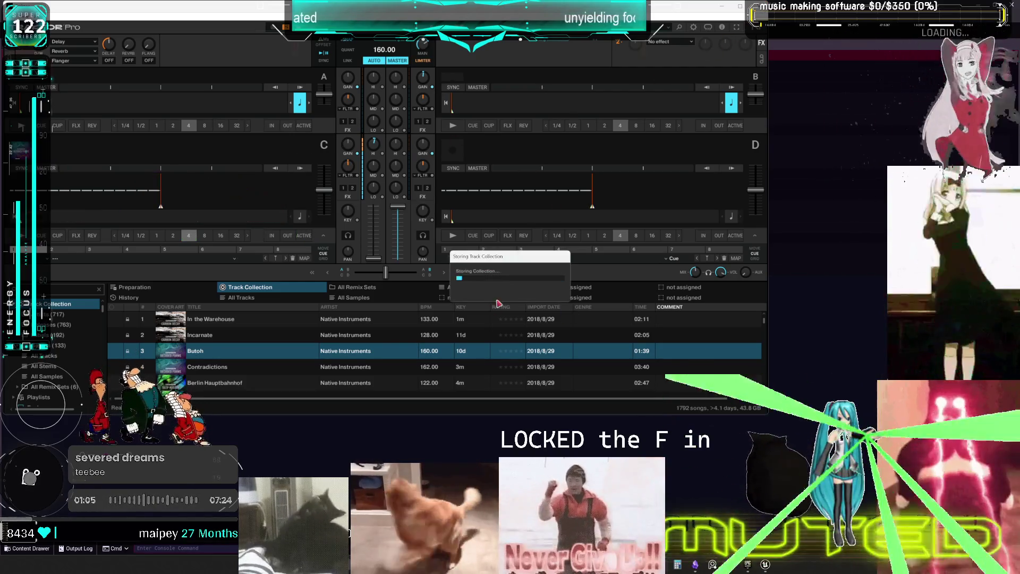
- Switch from Traktor Pro back to the Unreal struct editor
key(alt+Tab)
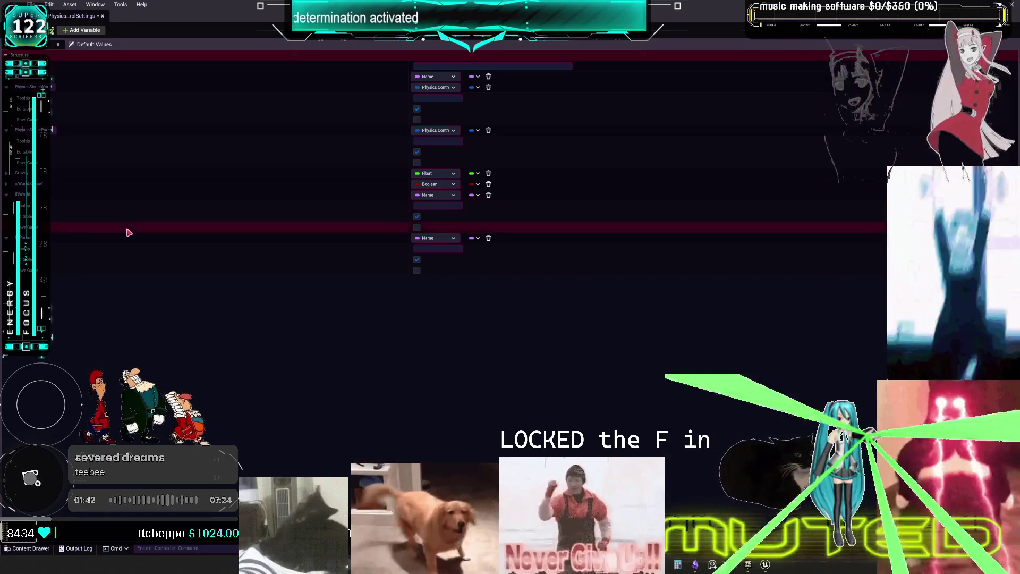
- Collapse the IDWorld, PhysicsStructWorld and PhysicsControl members, save the struct, and open DT_PhysicsSetup
click(7, 195)
click(6, 207)
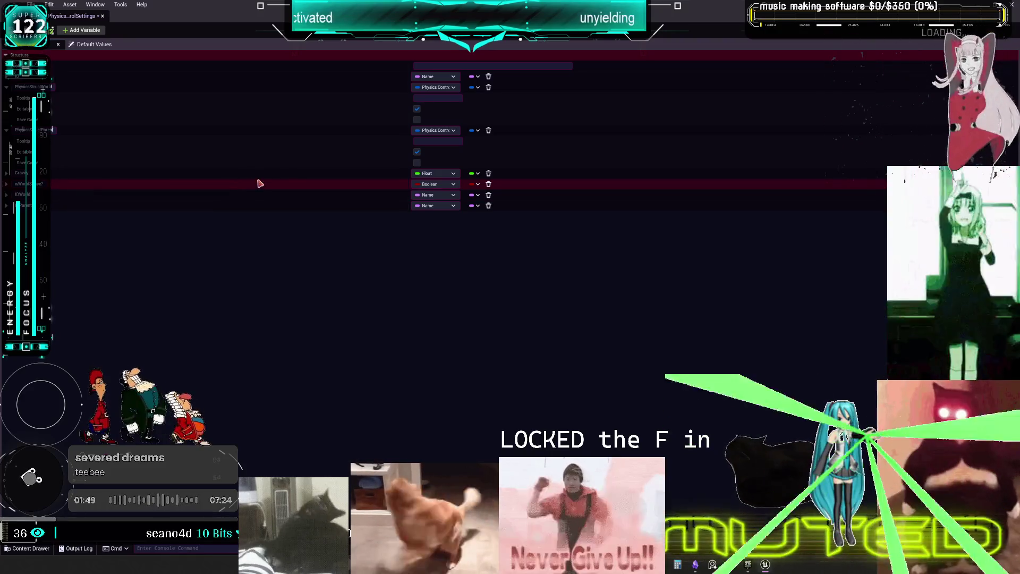
click(7, 88)
click(6, 97)
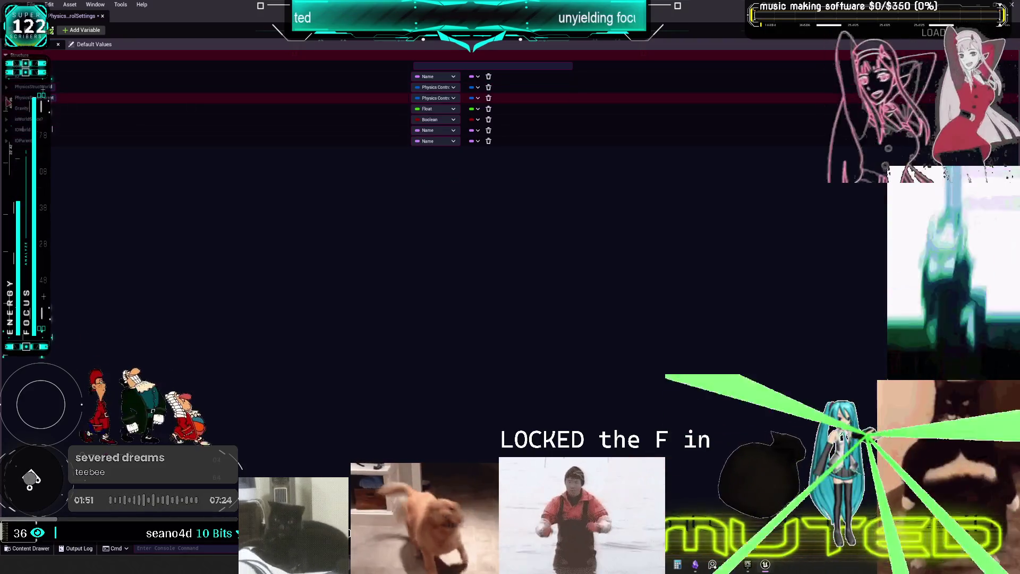
key(ctrl+s)
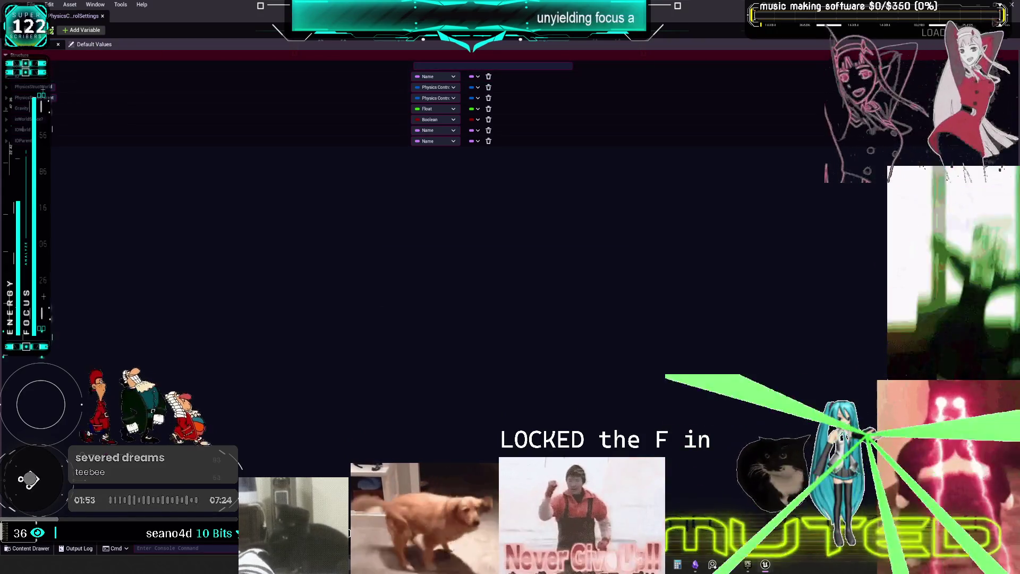
double_click(313, 175)
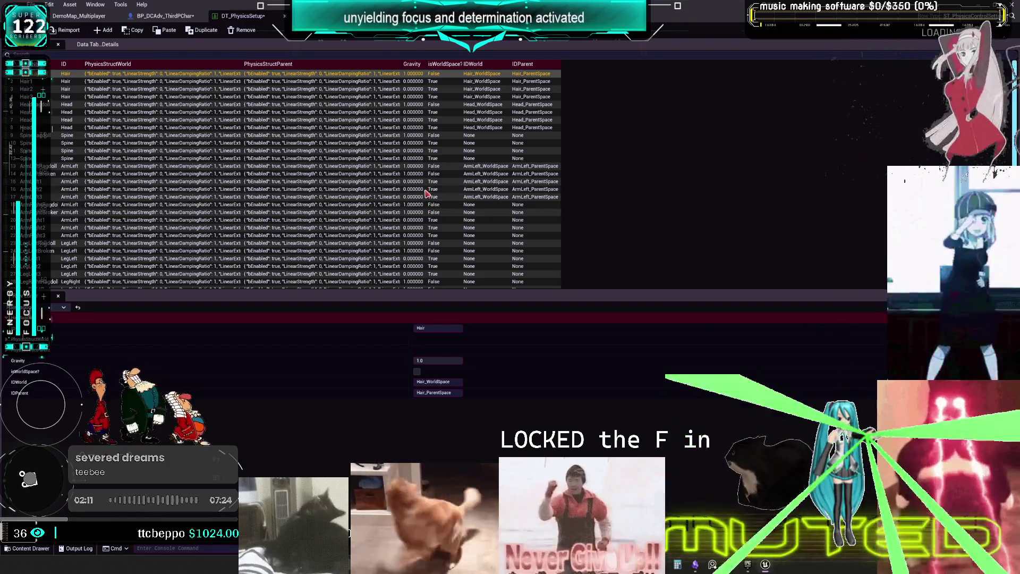
- Refresh the SET node, then shift the UpdatePhysicsLimbs entry, Get Data Table Row and SET nodes left
click(158, 15)
right_click(424, 267)
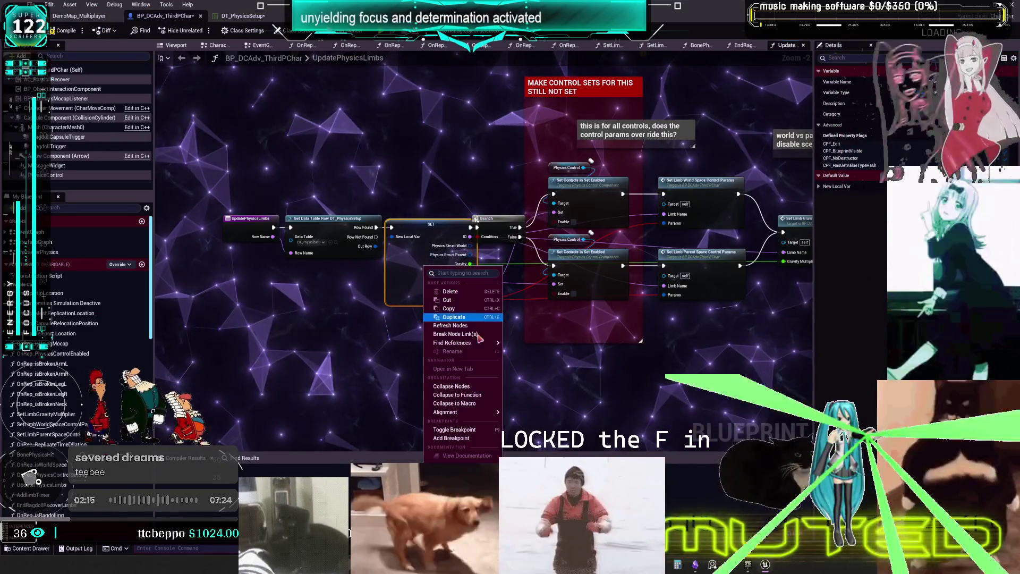
click(462, 325)
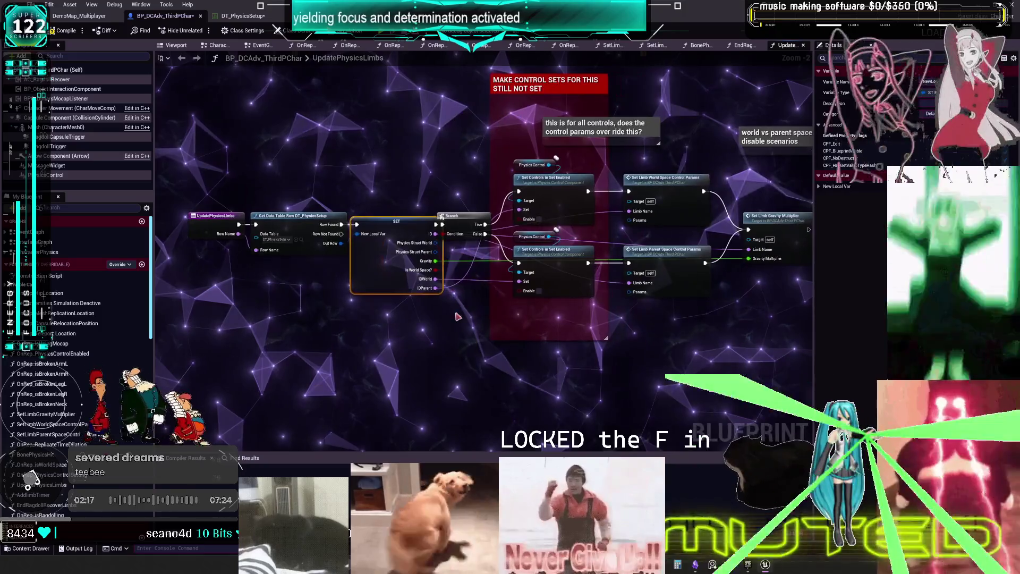
drag(386, 320, 183, 208)
drag(396, 221, 329, 221)
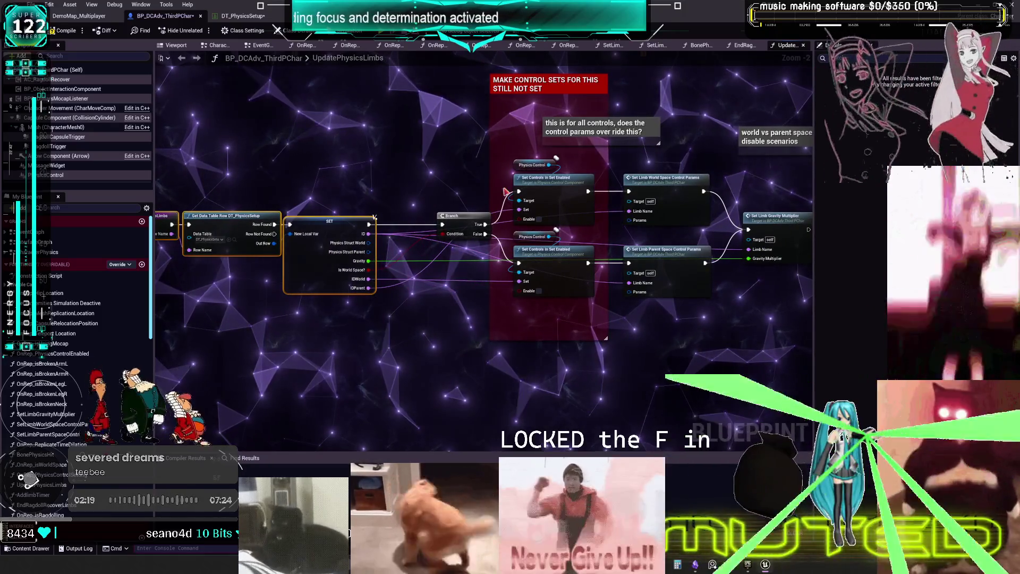
drag(541, 213, 499, 245)
click(504, 116)
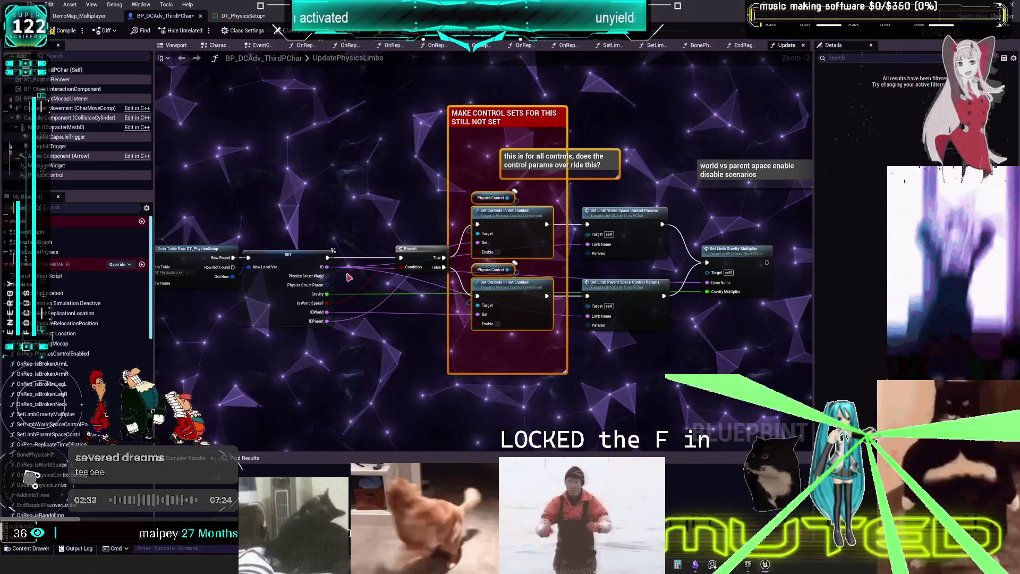
- Feed SET's world and parent structs into the limb setters, delete the Branch, and chain the setters
drag(584, 264, 590, 257)
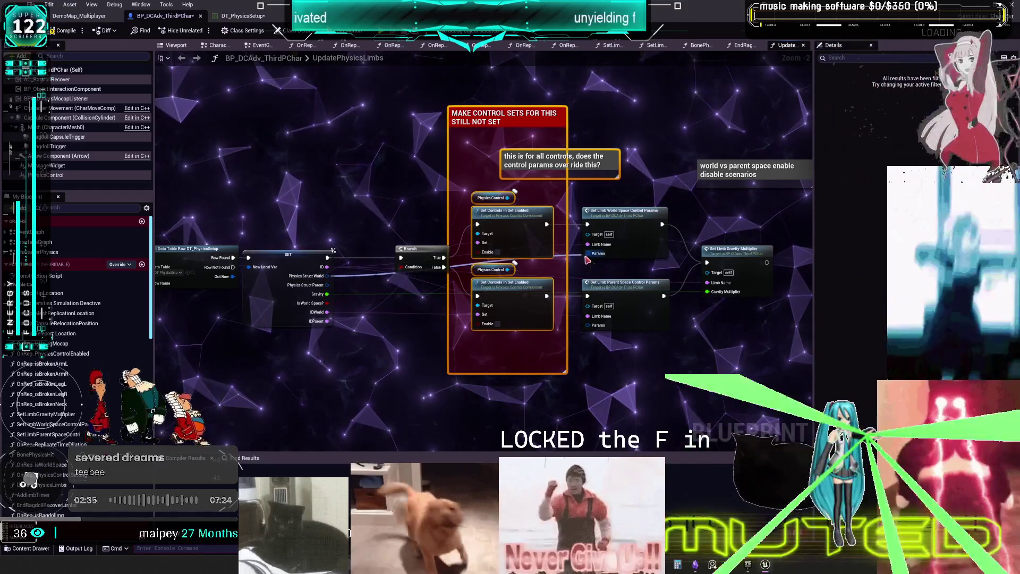
drag(327, 284, 579, 337)
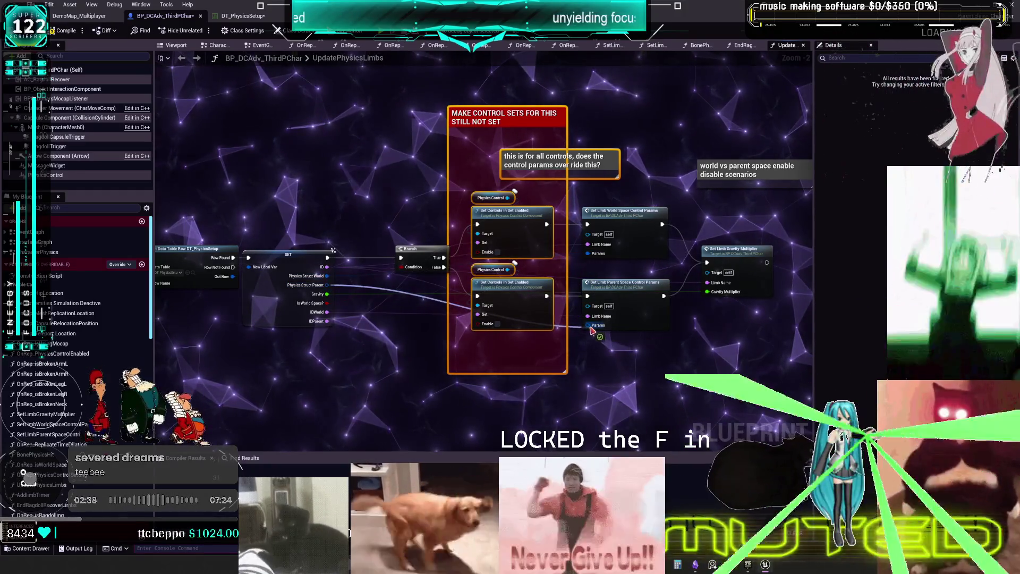
key(Delete)
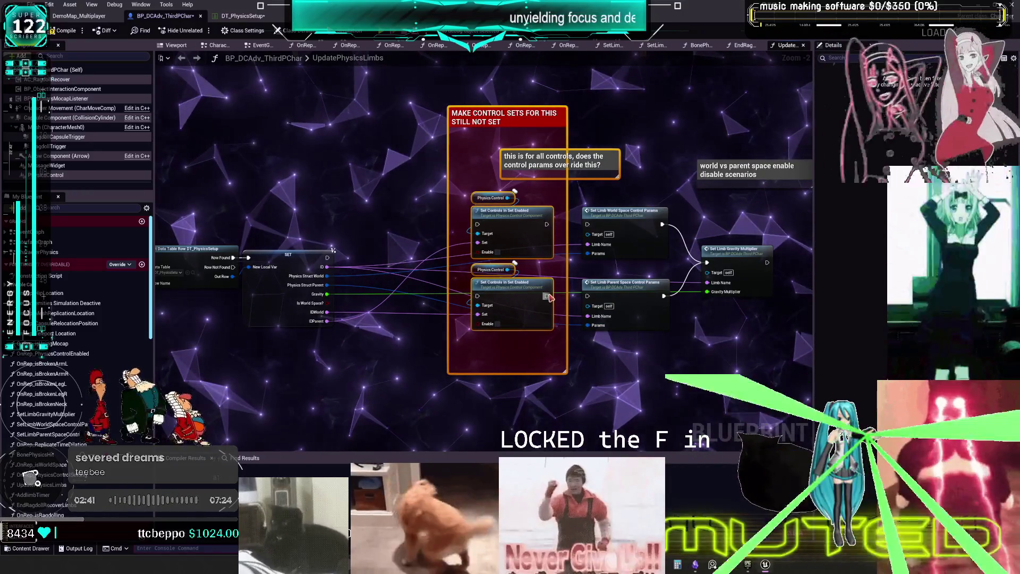
mouse_move(524, 290)
mouse_down()
mouse_move(448, 99)
mouse_move(424, 68)
mouse_up()
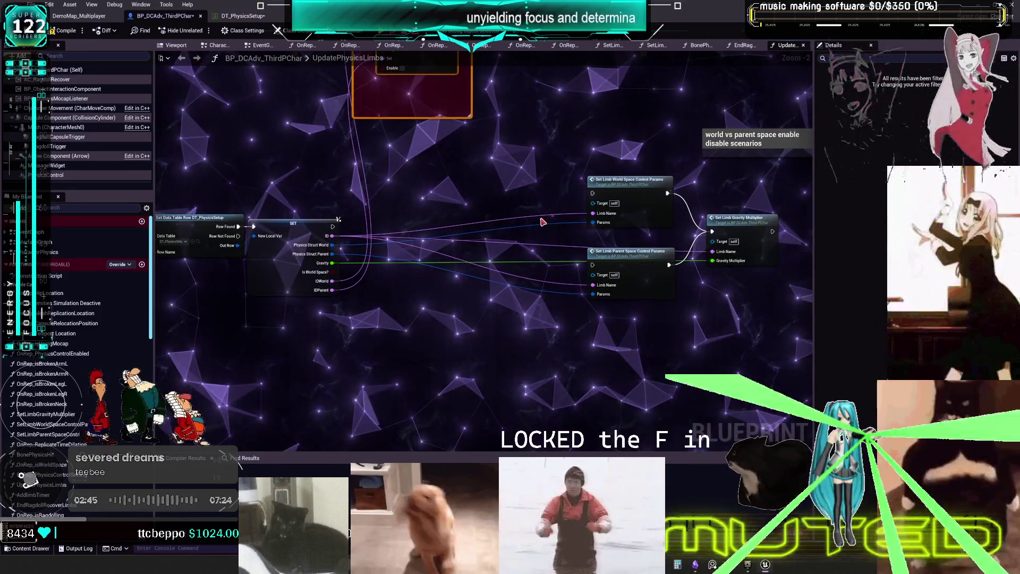
drag(332, 280, 428, 282)
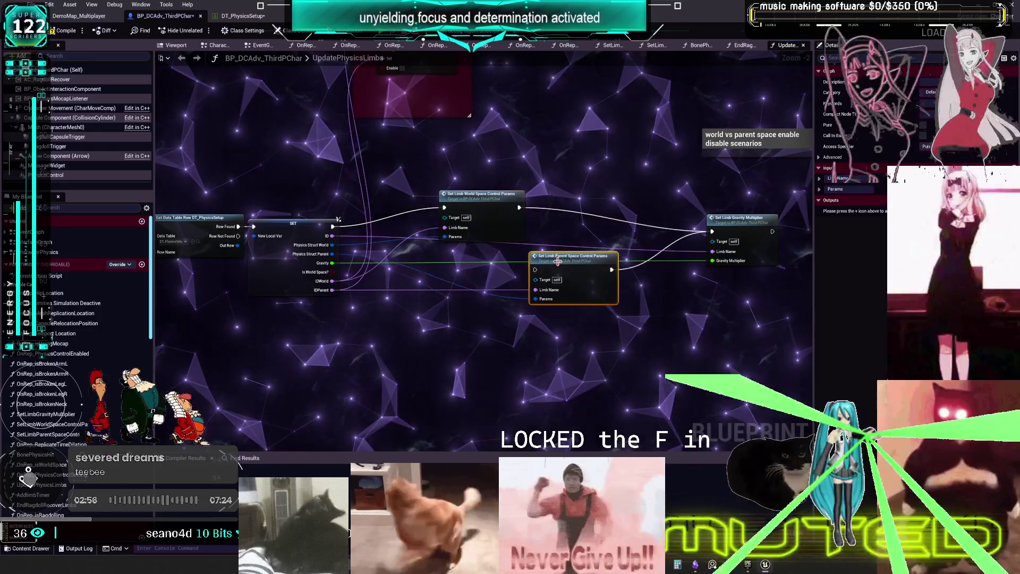
drag(520, 208, 535, 269)
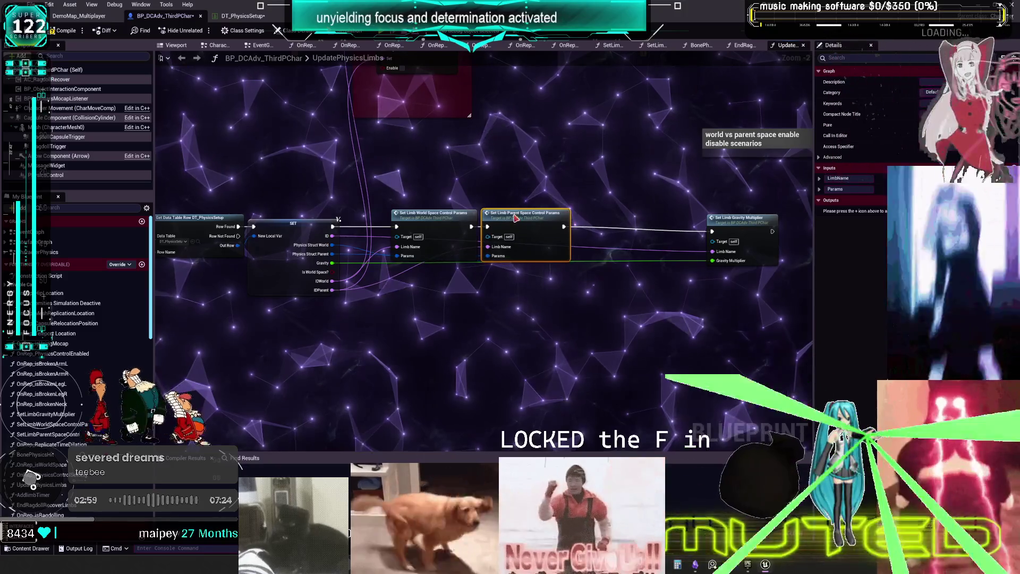
- Review the UpdatePhysicsLimbs graph, compile the character blueprint, and return to DT_PhysicsSetup
drag(510, 104, 532, 243)
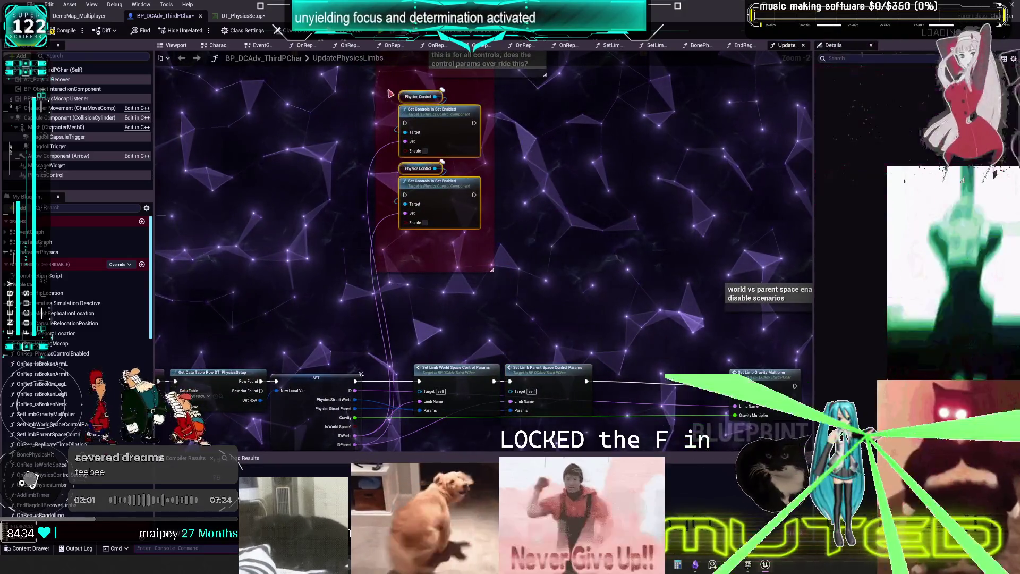
drag(522, 395, 557, 125)
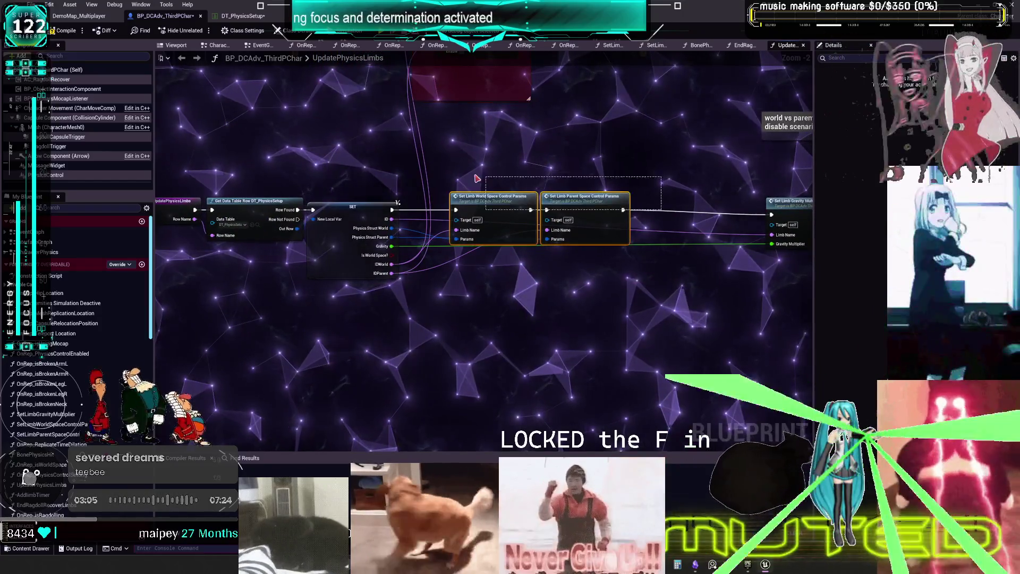
drag(793, 250, 715, 265)
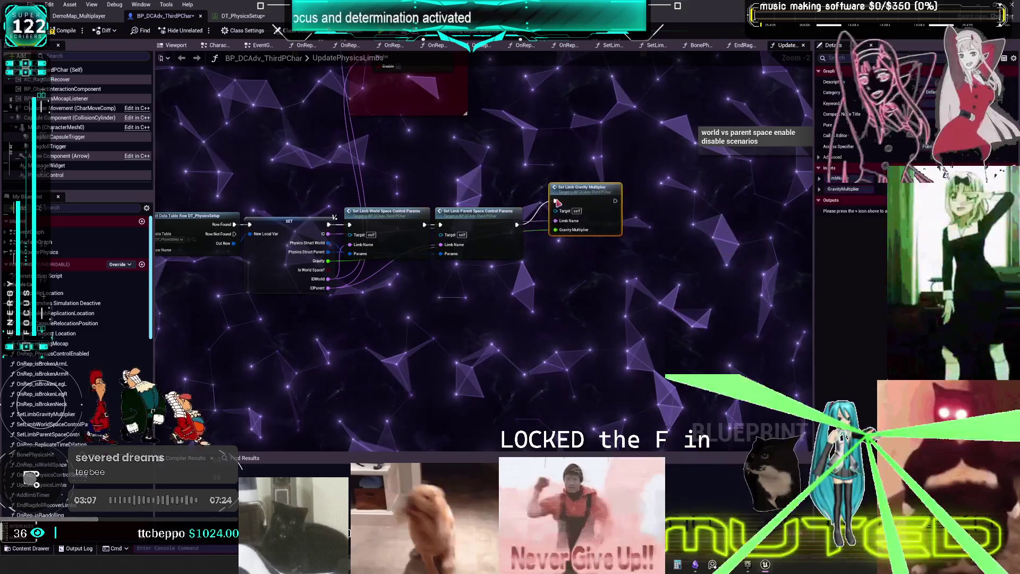
drag(480, 175, 600, 171)
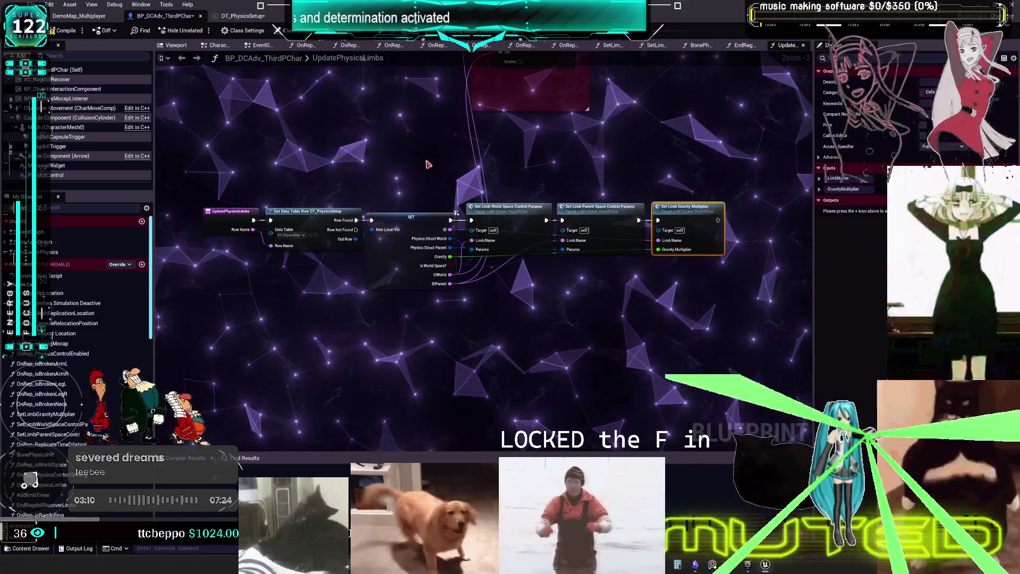
click(63, 34)
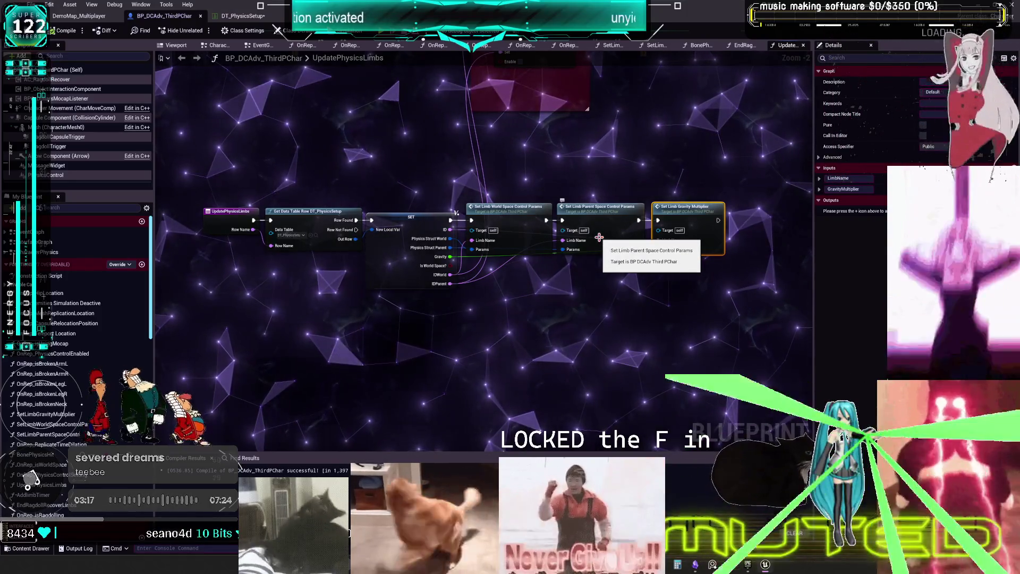
click(229, 17)
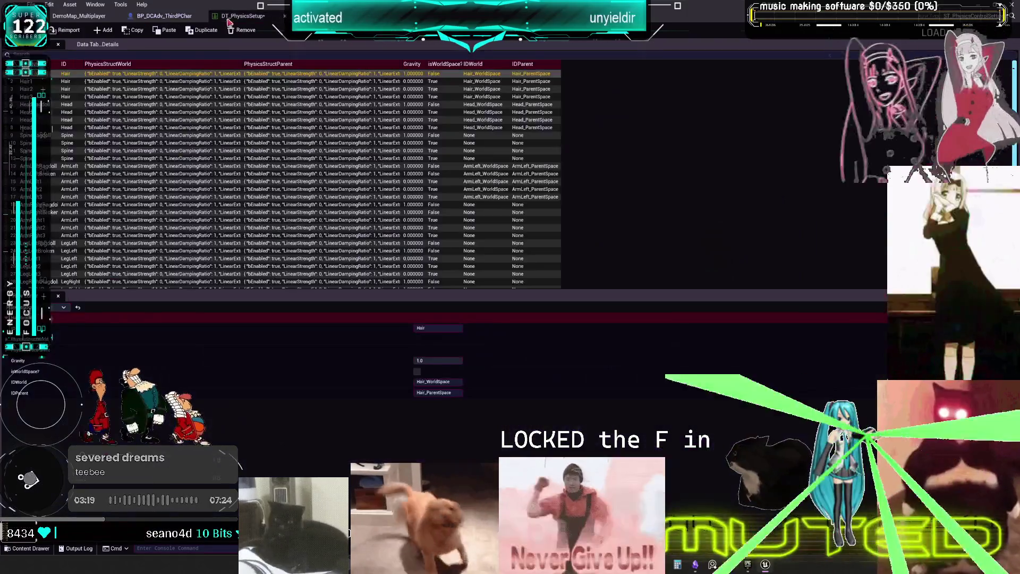
- Select the ArmLeft row and expand its PhysicsStructWorld settings in an enlarged Row Editor
click(65, 174)
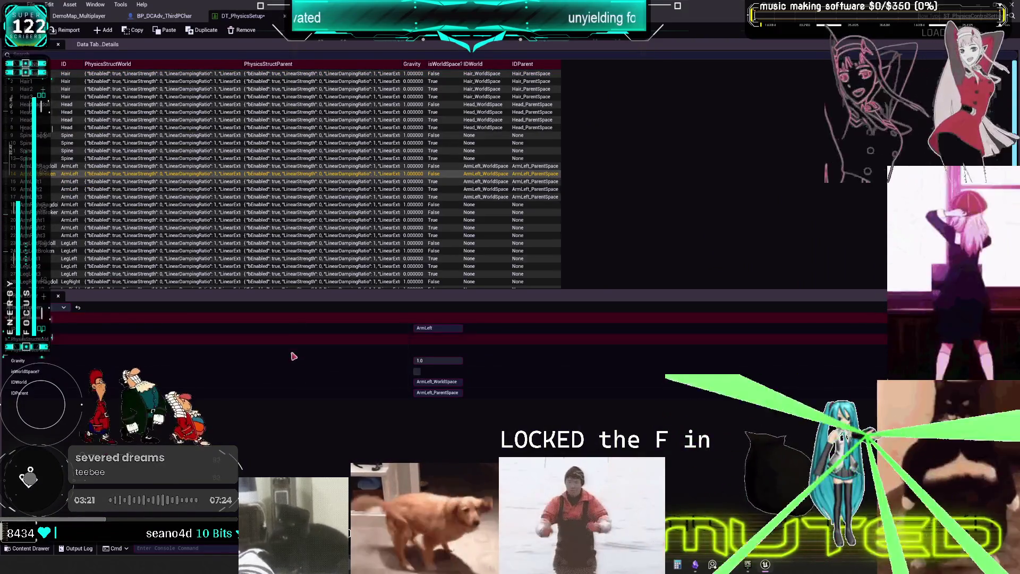
click(160, 338)
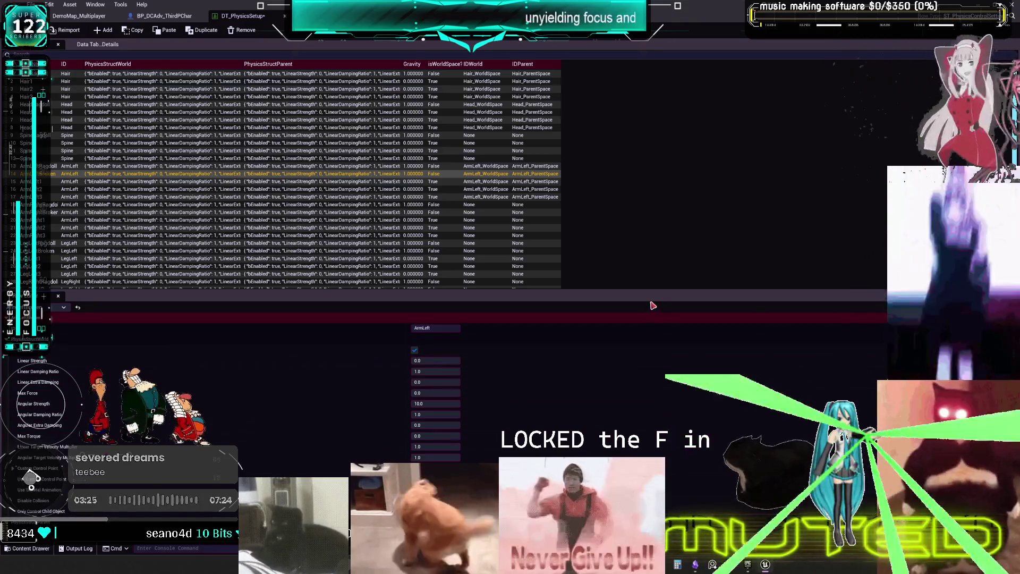
drag(652, 291, 706, 77)
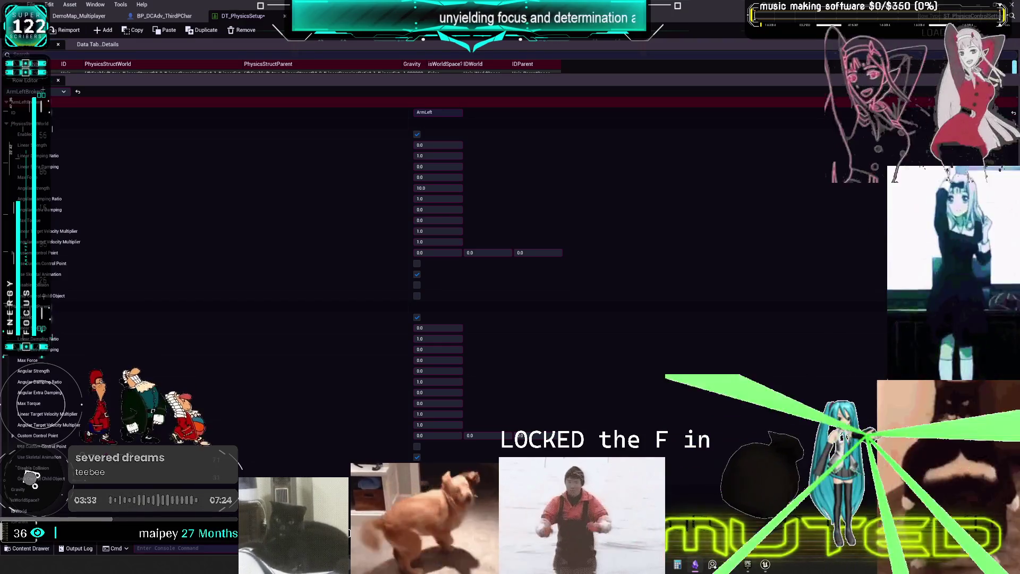
- For ArmLeft, uncheck PhysicsStructWorld Enabled and set Angular Strength to 0.0
click(441, 146)
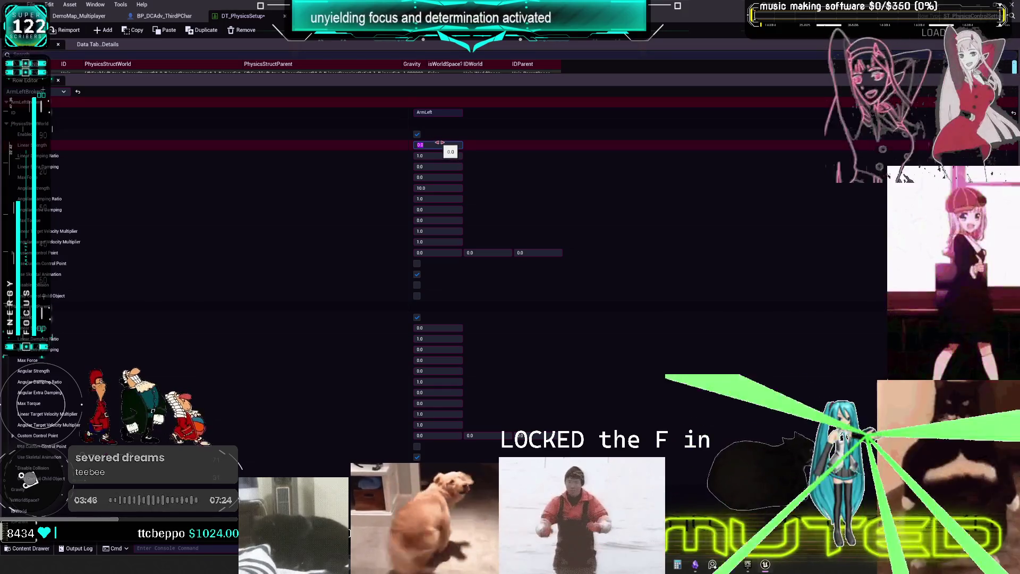
click(417, 134)
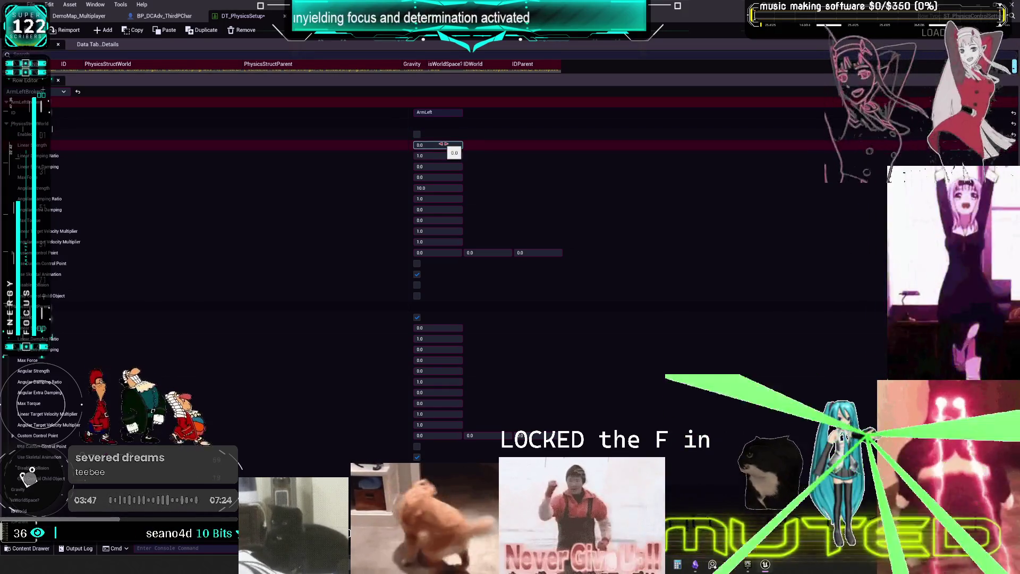
click(447, 188)
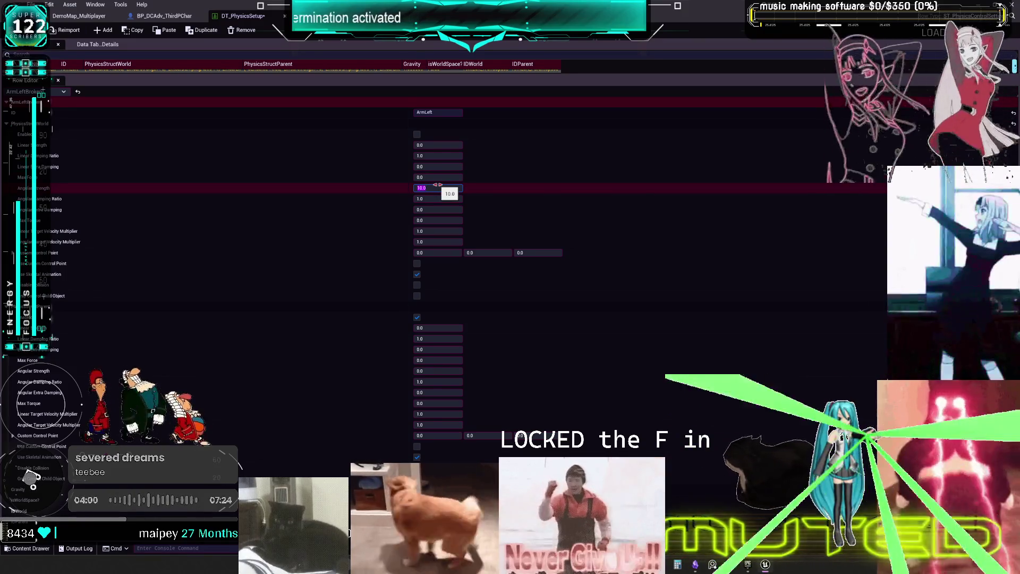
click(451, 198)
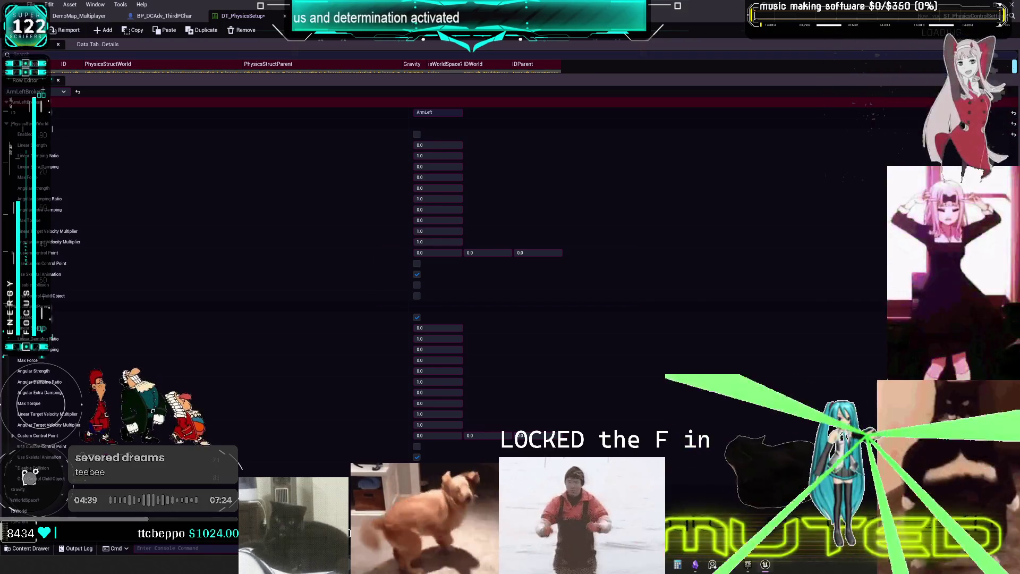
click(162, 16)
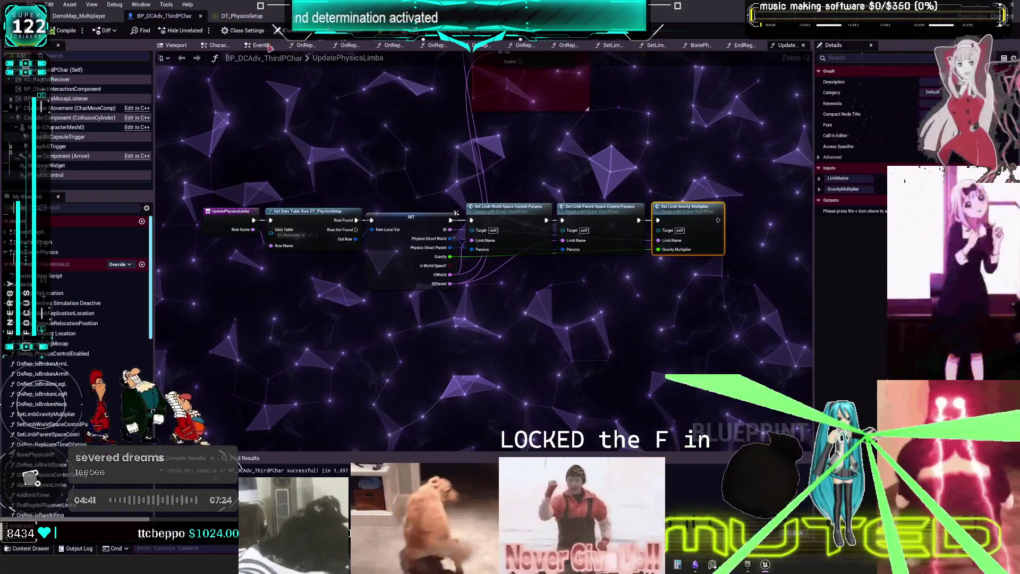
- Open the InterfaceGraph and CharacterPhysics graphs, then go to the level editor's BLUEPRINTS folder
scroll(423, 234, down, 3)
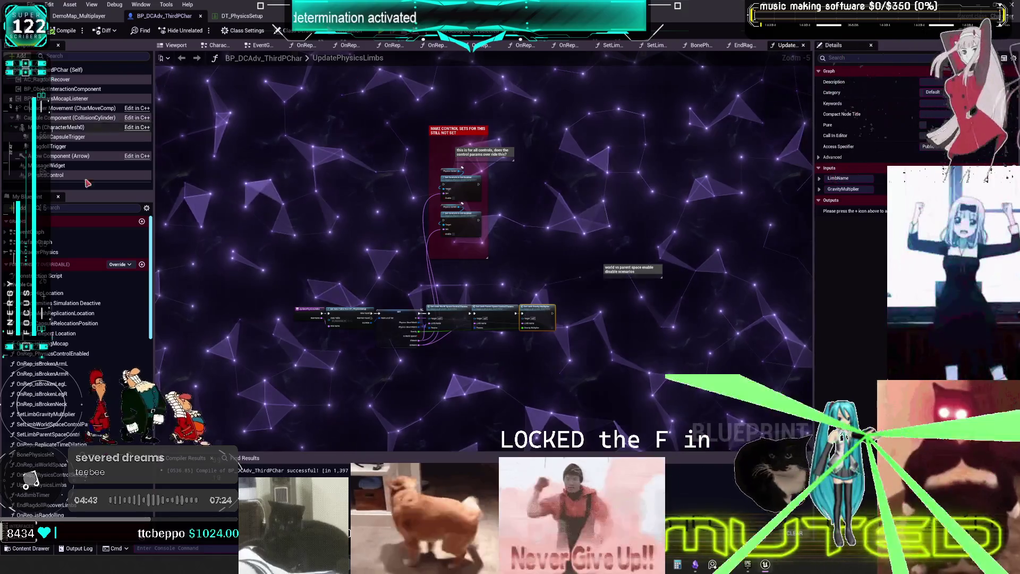
double_click(37, 242)
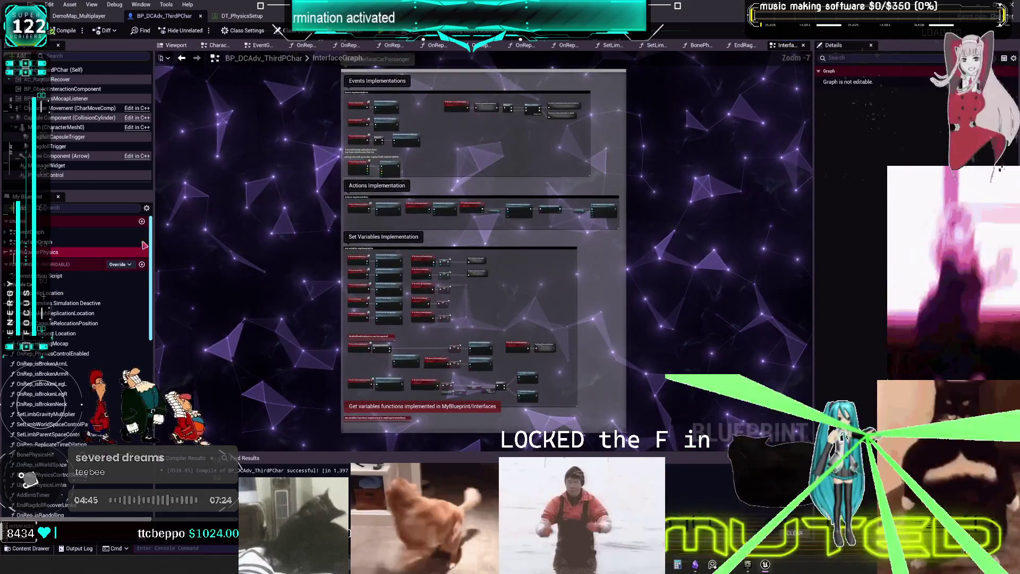
double_click(45, 252)
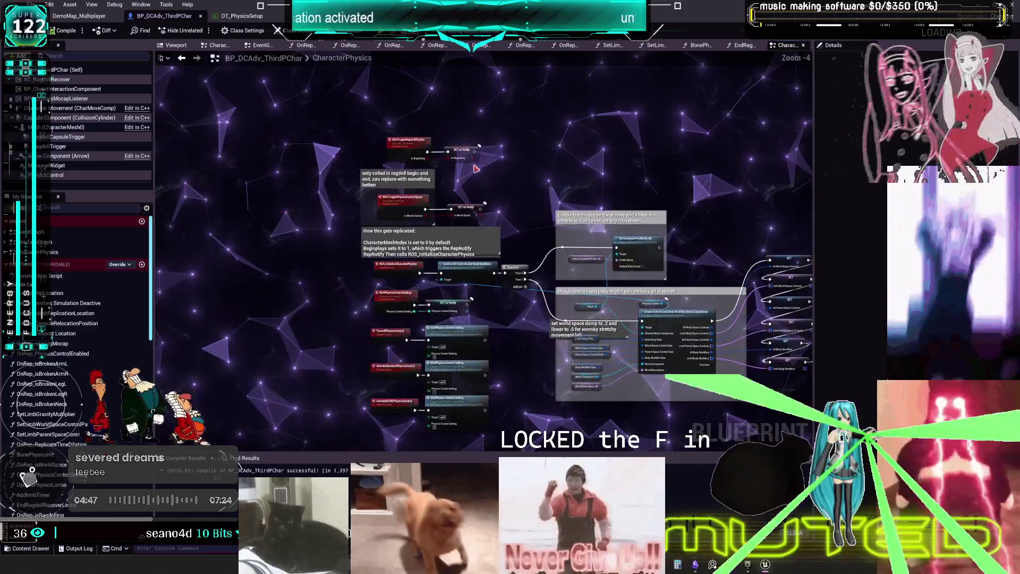
click(79, 16)
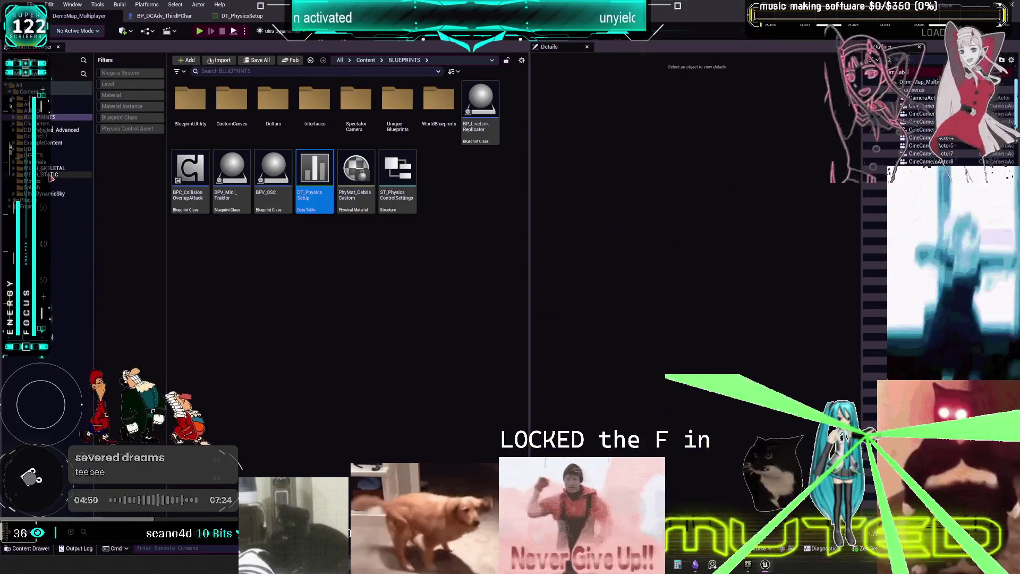
- Browse to MESH_SKELETAL > MikuRacer and open the BP_ThirdPersonMikuRacer blueprint
click(45, 174)
click(45, 168)
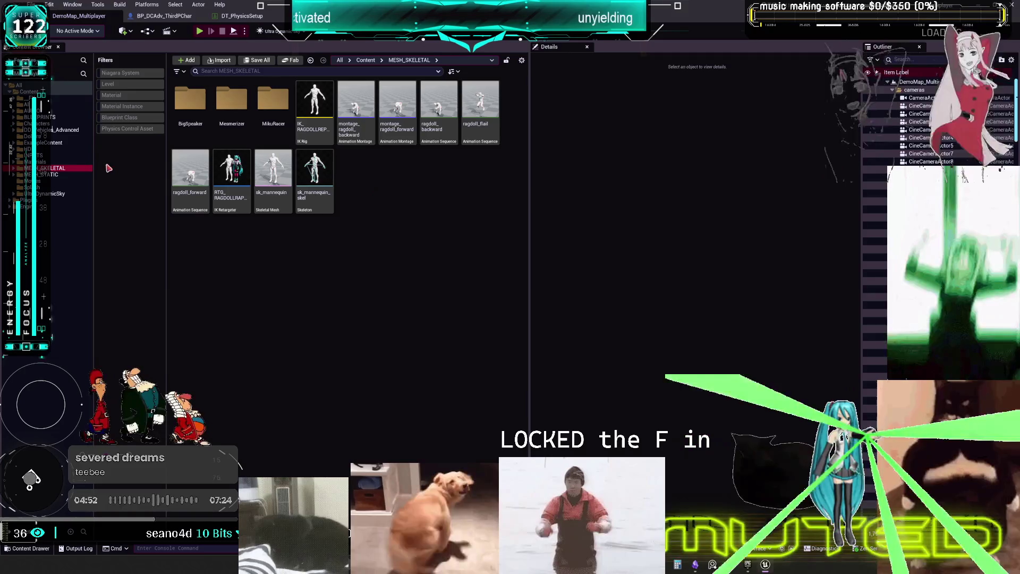
click(213, 138)
double_click(283, 105)
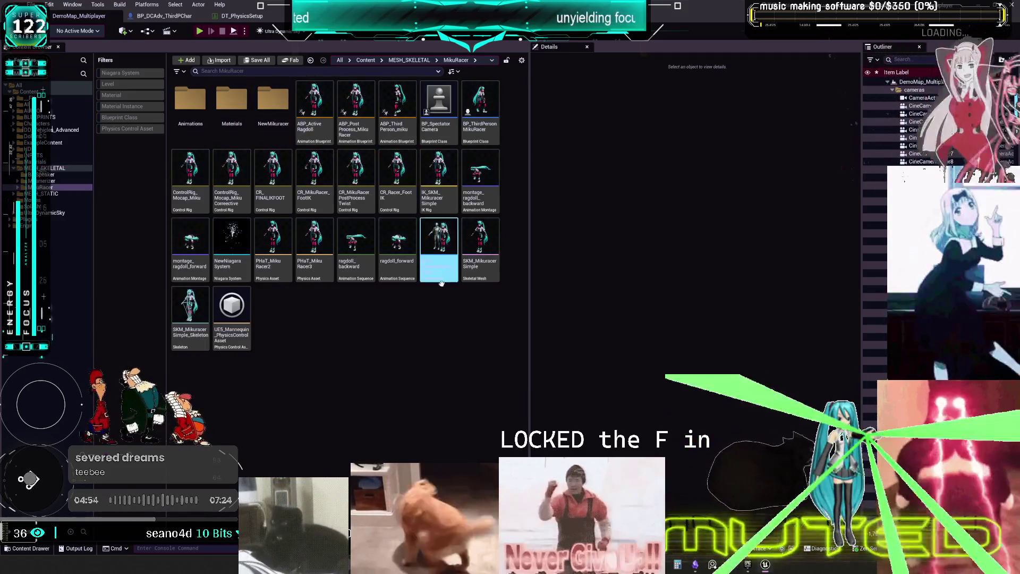
double_click(493, 117)
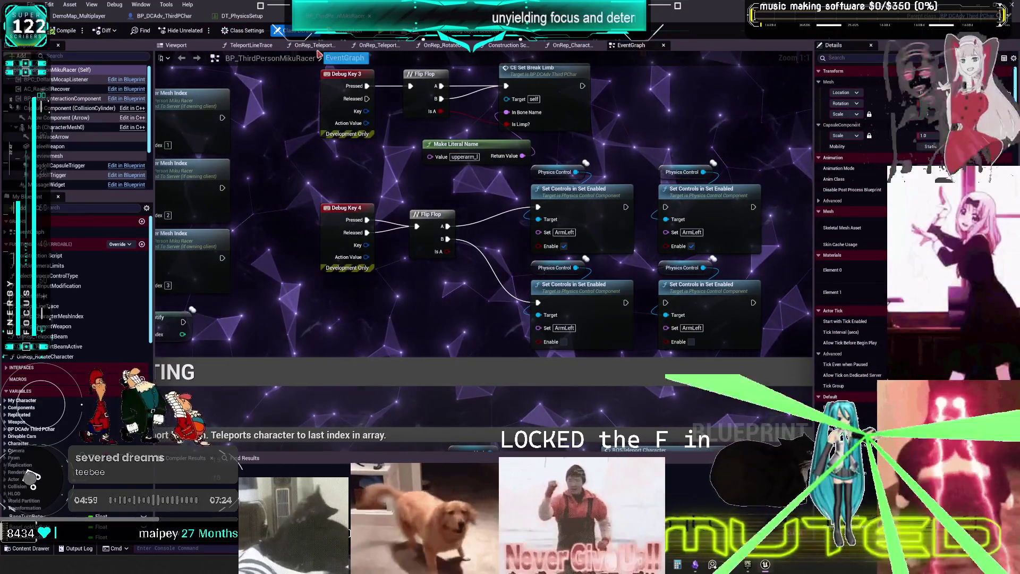
- Look through the CharacterPhysics, EndRagdollRecoverLimbs and BonePhysicsHit graphs before the MikuRacer EventGraph
click(166, 16)
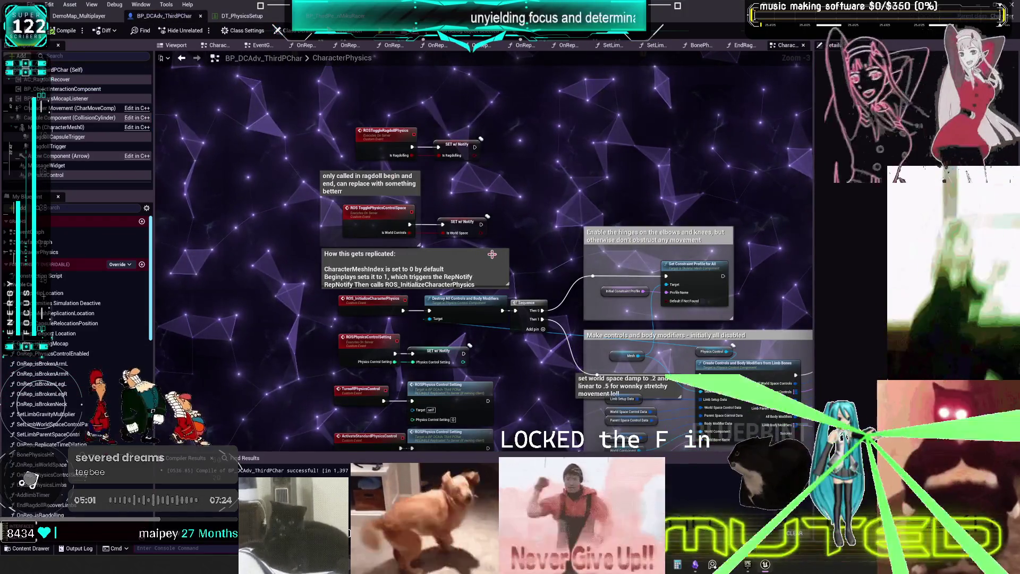
scroll(393, 186, down, 5)
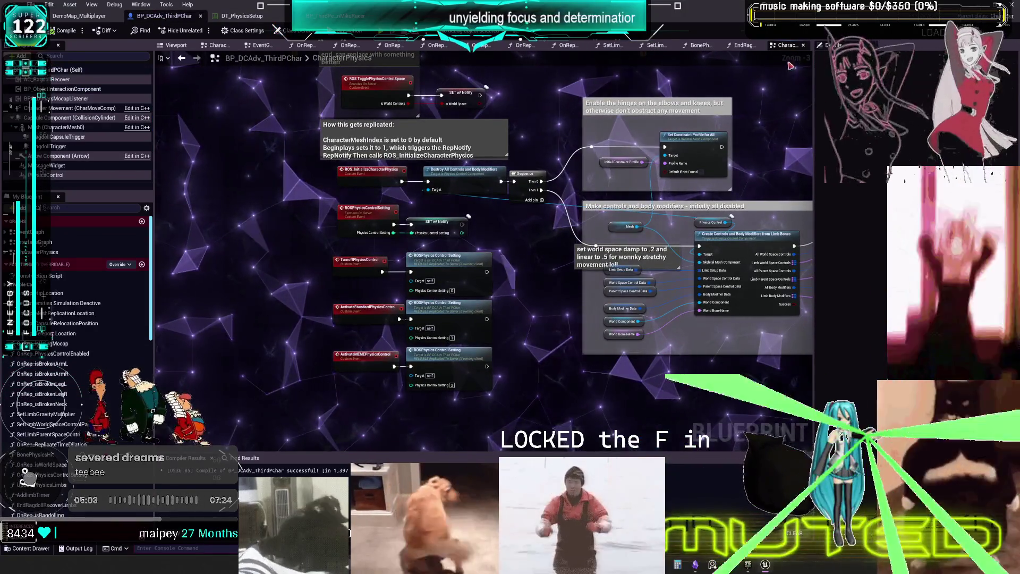
click(743, 46)
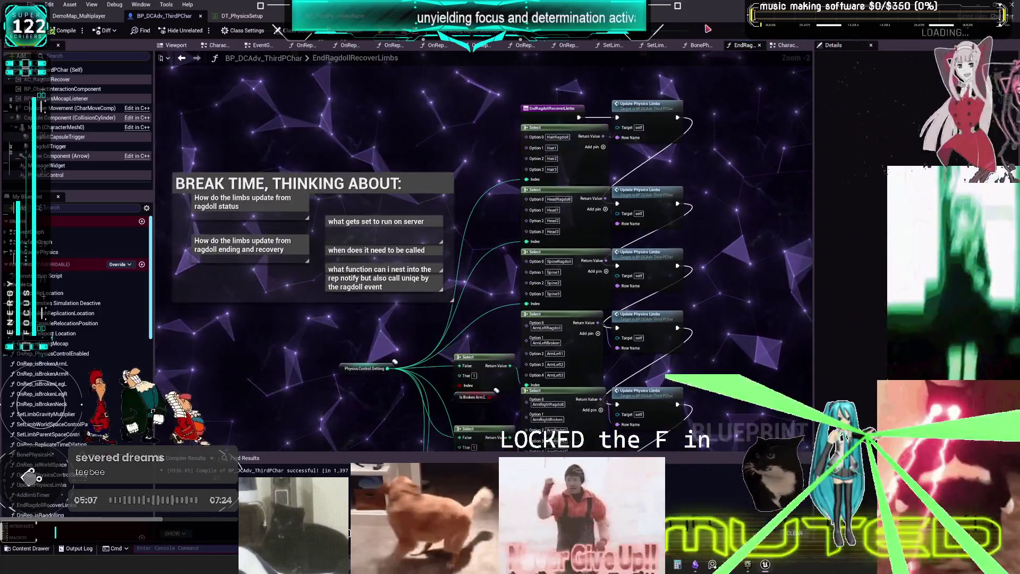
click(702, 47)
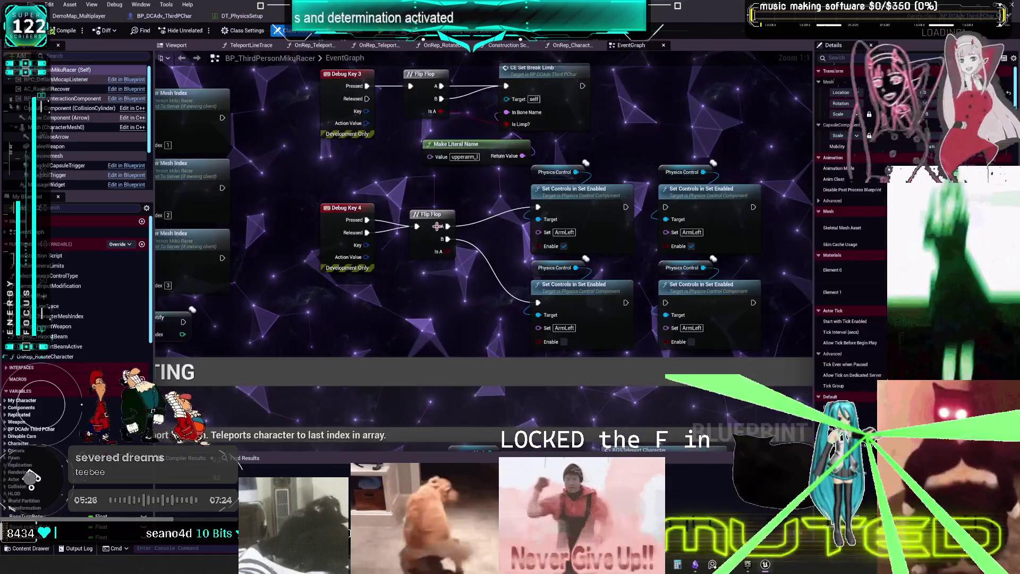
- Delete Debug Key 4's Flip Flop and four Set Controls in Set Enabled nodes, then launch multiplayer PIE
scroll(602, 232, down, 1)
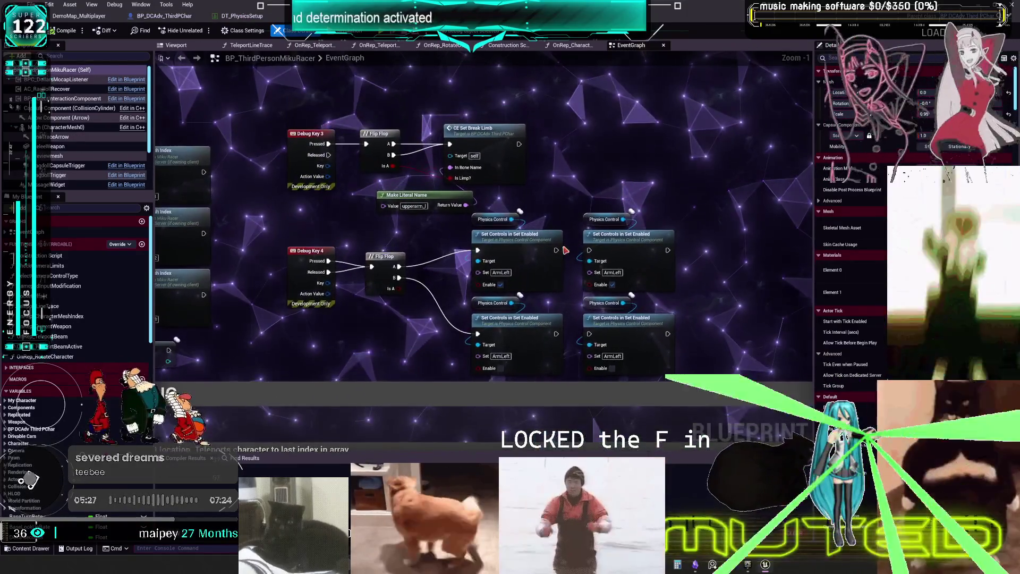
mouse_move(714, 336)
mouse_down()
mouse_move(467, 233)
mouse_move(387, 220)
mouse_up()
key(Delete)
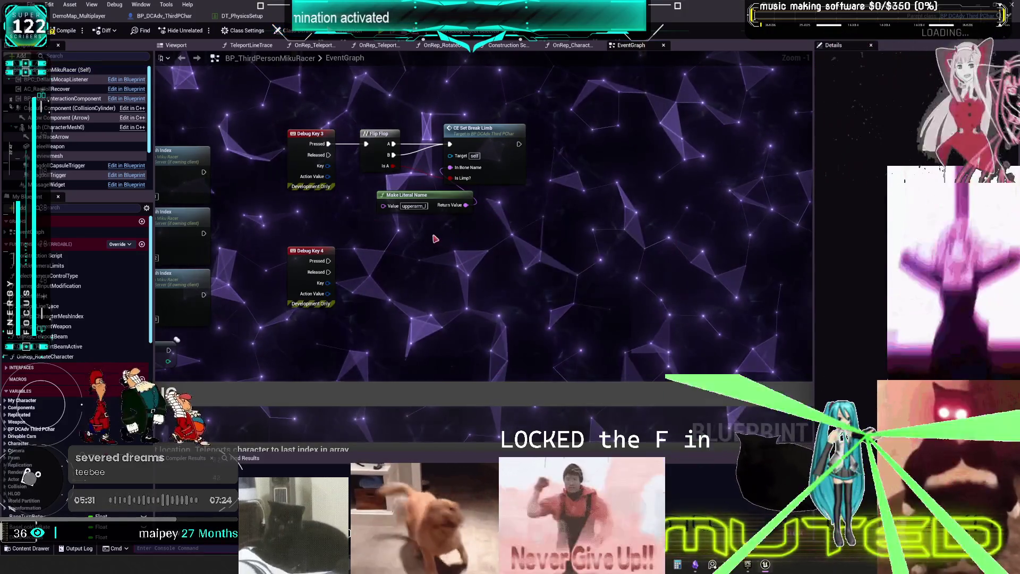
drag(396, 307, 429, 304)
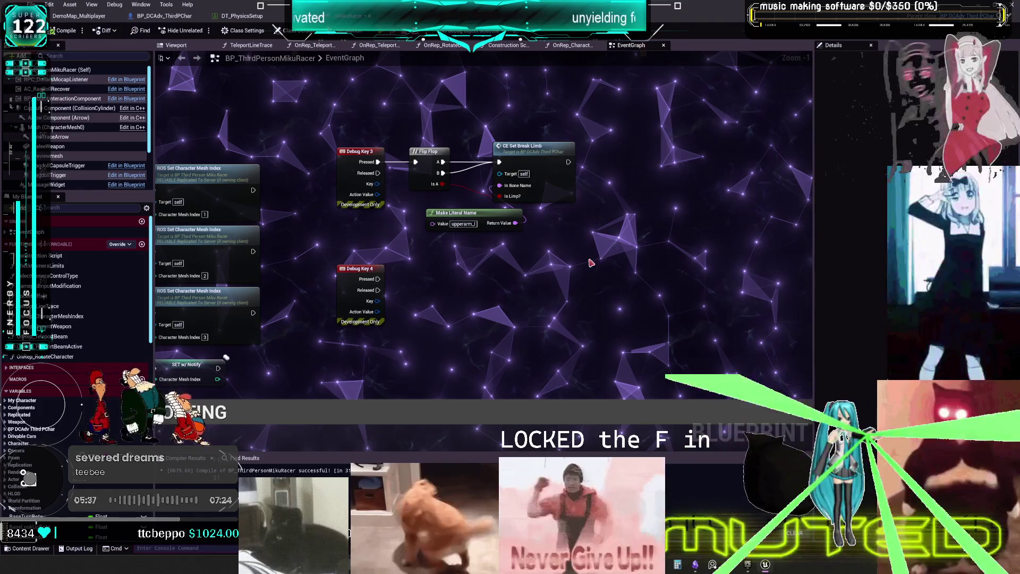
key(alt+p)
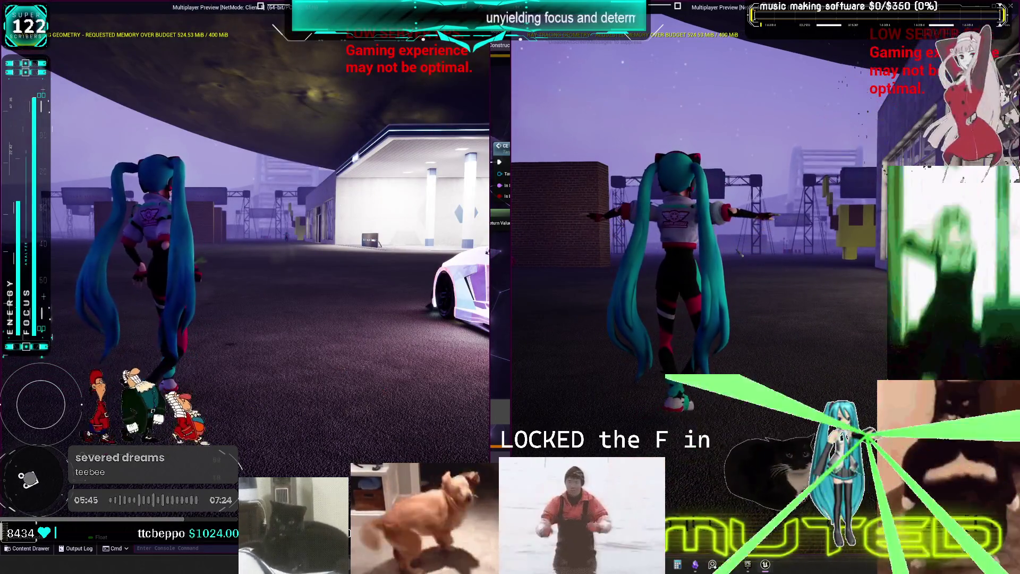
- Shrink the game window and set the graph's debug object to the client character
click(330, 373)
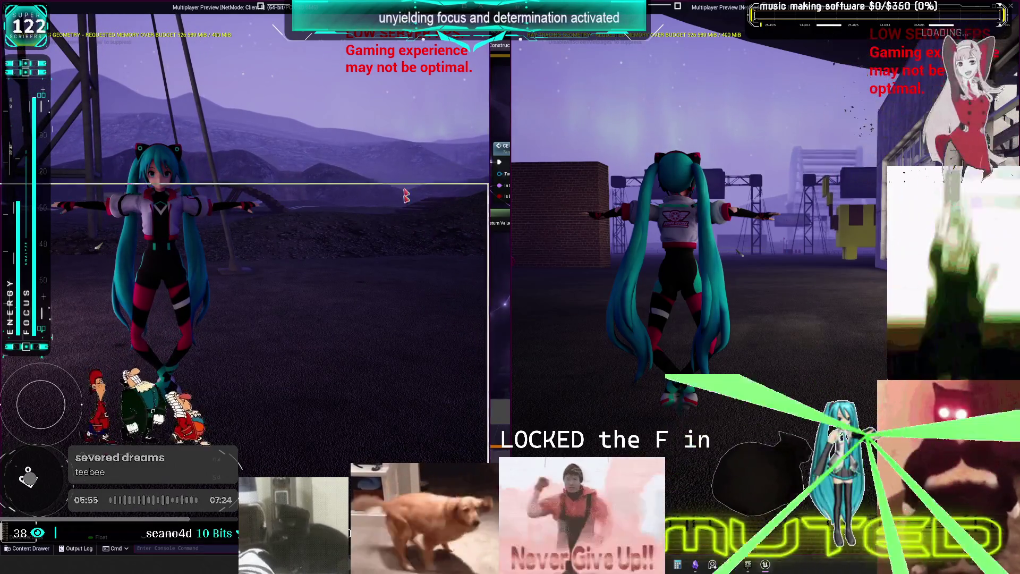
key(super+Down)
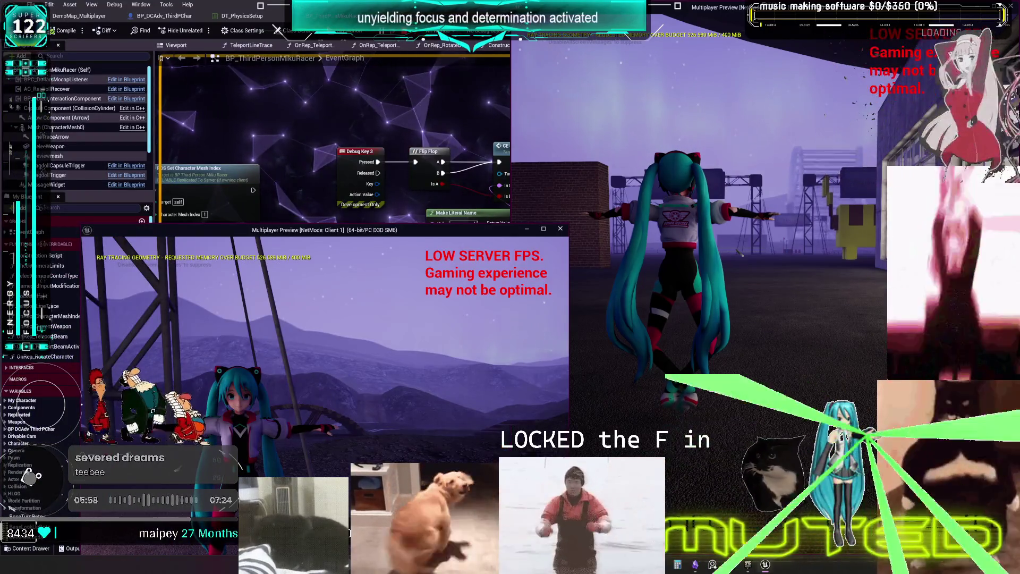
click(504, 30)
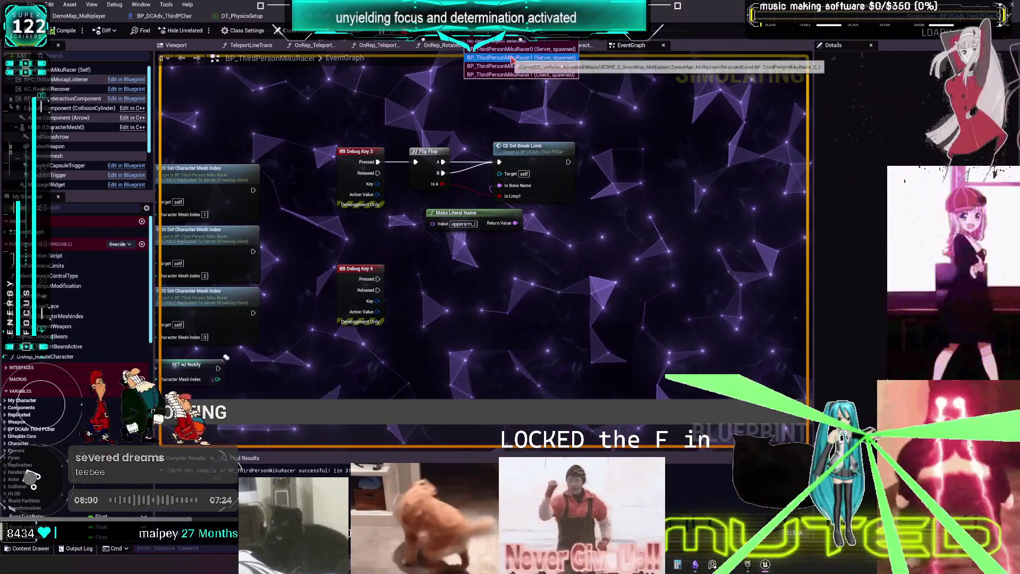
click(512, 57)
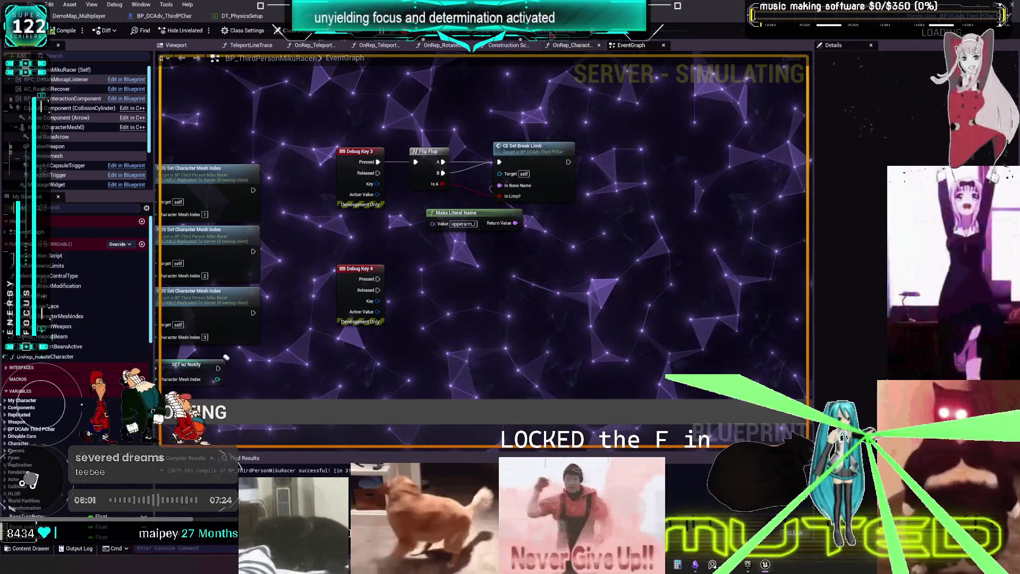
click(505, 30)
click(512, 68)
- In Client 1, walk forward and press Debug Key 3, then return to the editor
mouse_move(775, 566)
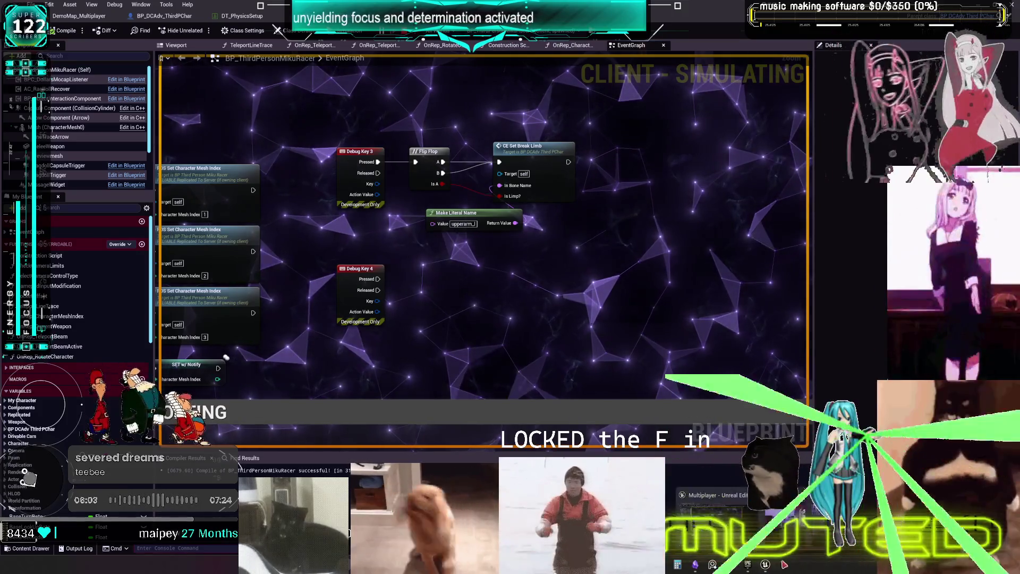
click(715, 510)
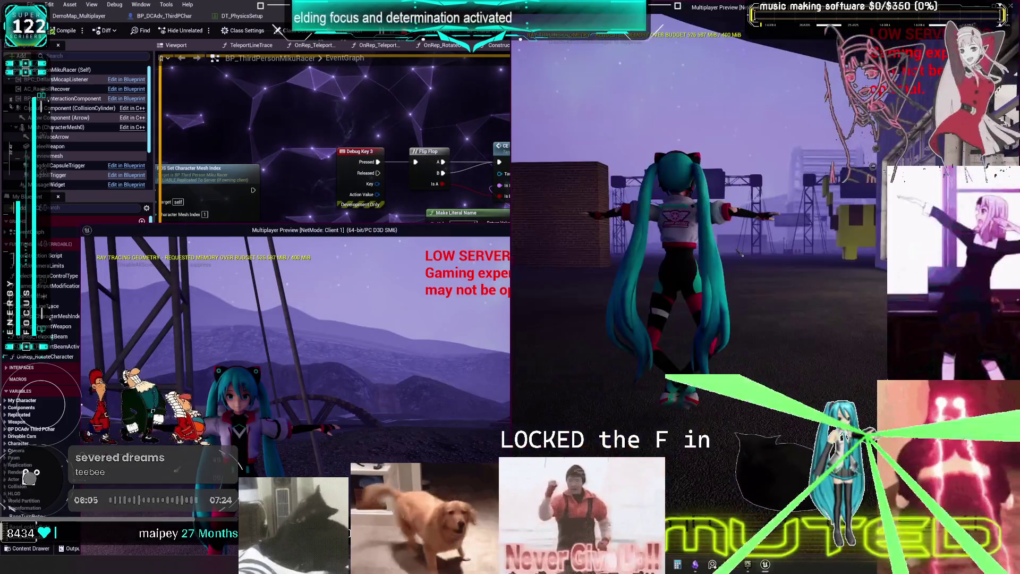
key(w)
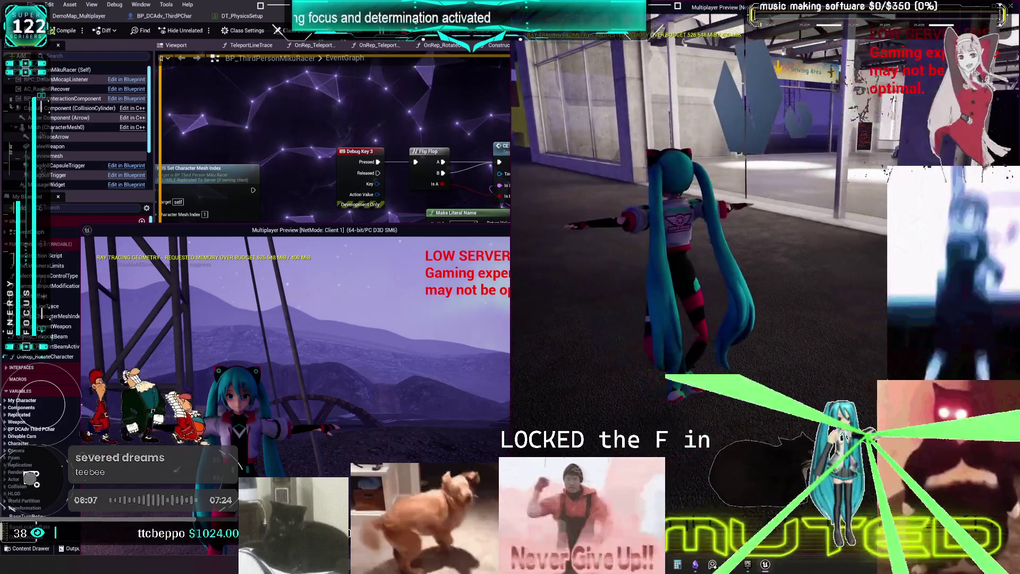
key(3)
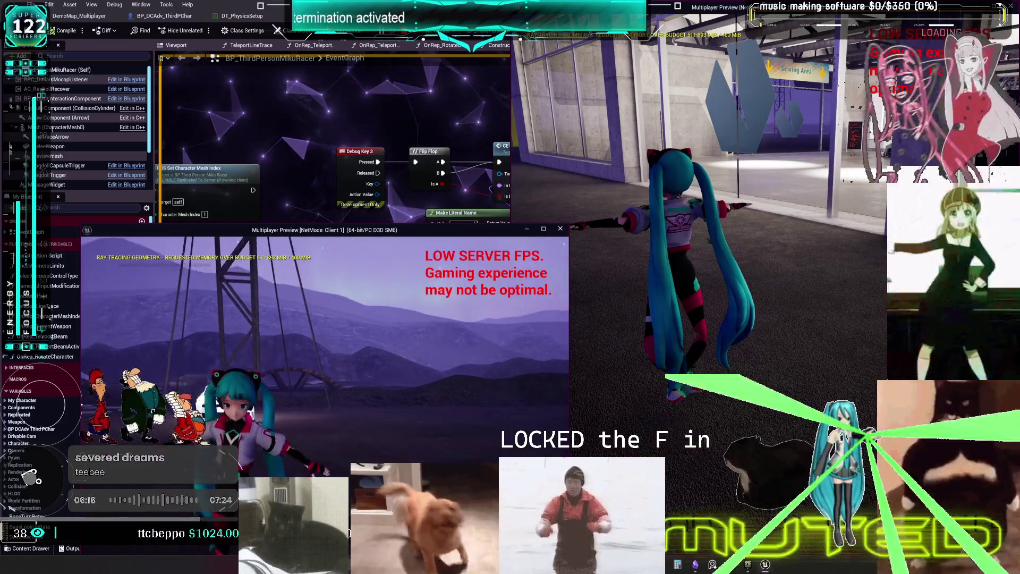
key(Escape)
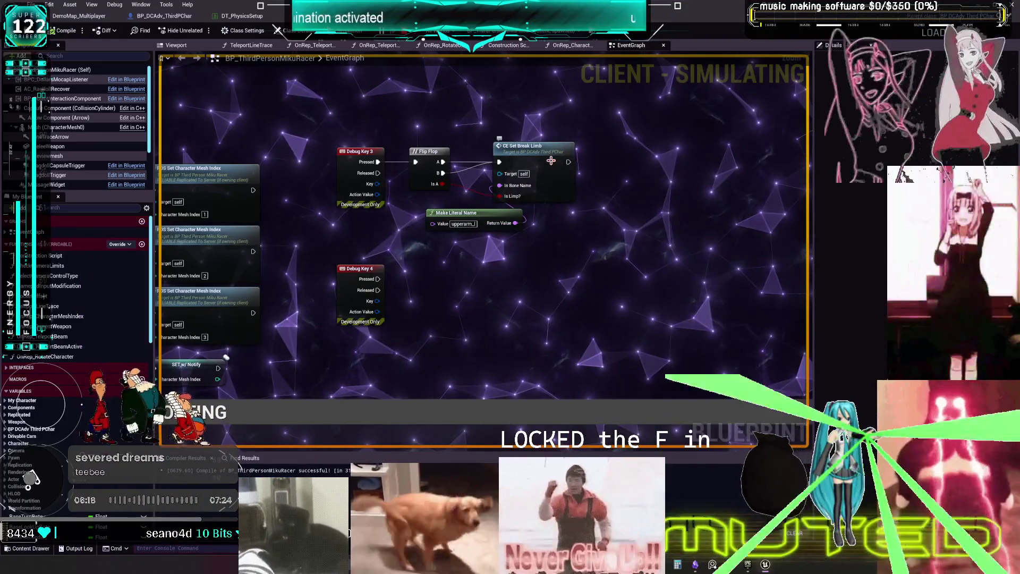
- Jump to CE_SetBreakLimb, inspect its rep-notify broken-limb setters, and open OnRep_IsBrokenArmL
double_click(556, 163)
mouse_move(801, 203)
mouse_down()
mouse_move(447, 150)
mouse_move(585, 156)
mouse_up()
click(521, 198)
mouse_move(642, 140)
mouse_down()
mouse_move(440, 164)
mouse_move(650, 136)
mouse_up()
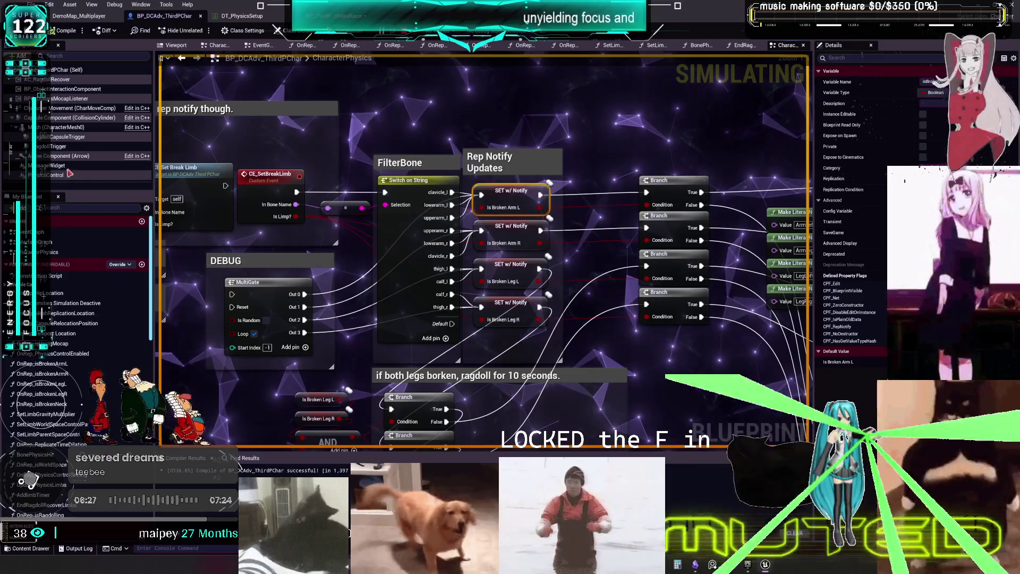
scroll(68, 267, down, 5)
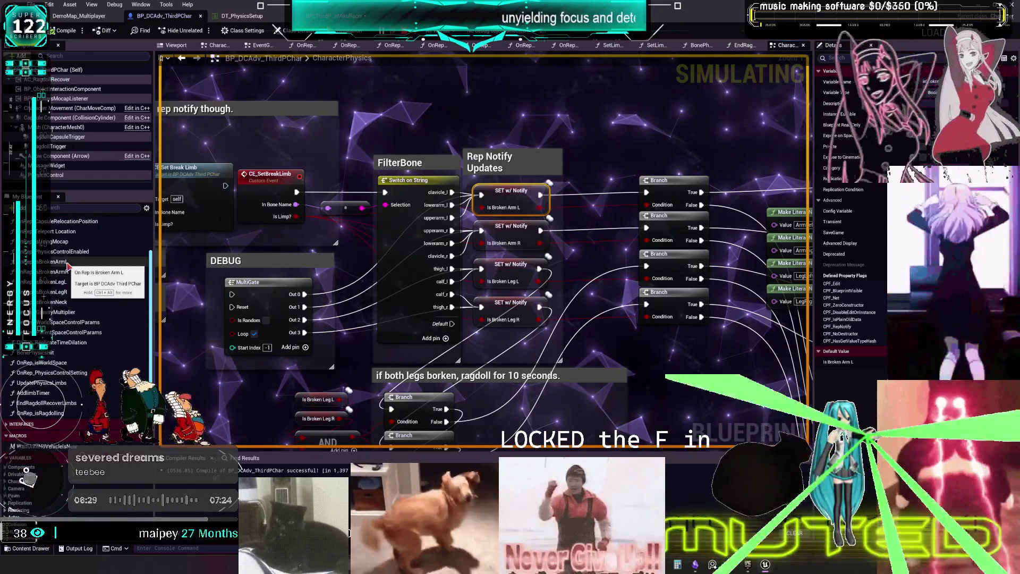
double_click(67, 262)
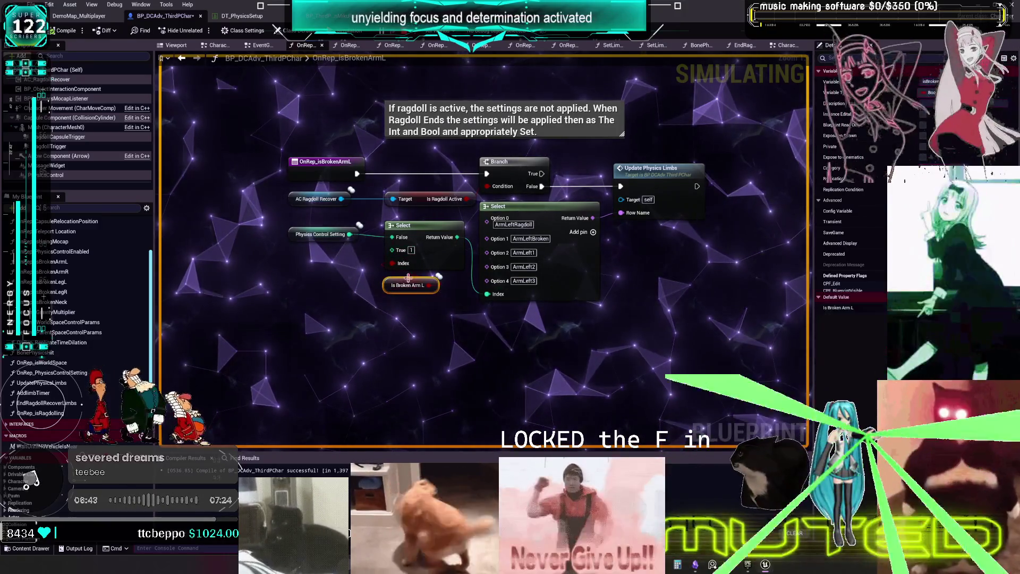
- Add a breakpoint on the Update Physics Limbs call and start a play session
right_click(653, 180)
click(682, 358)
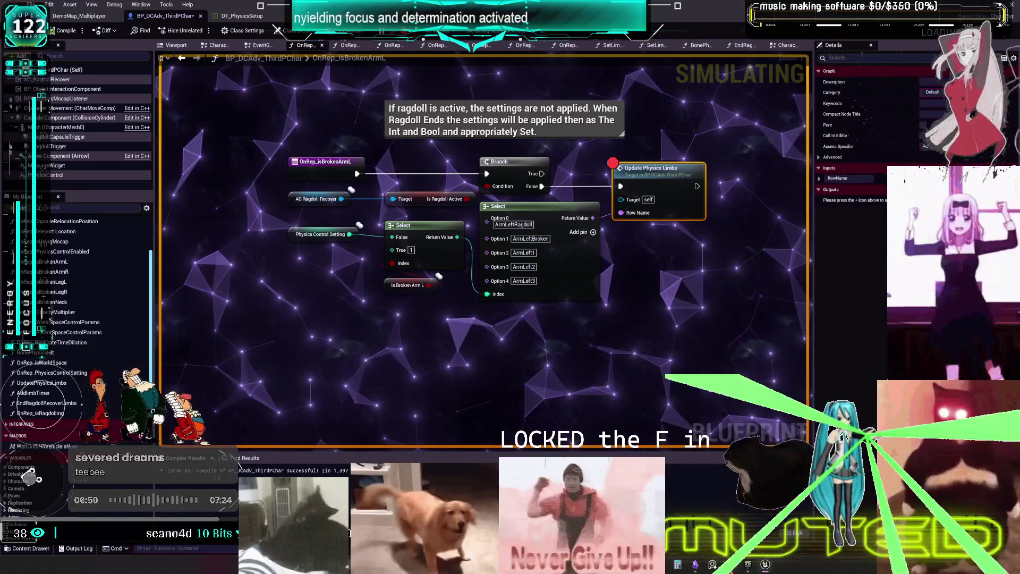
click(766, 566)
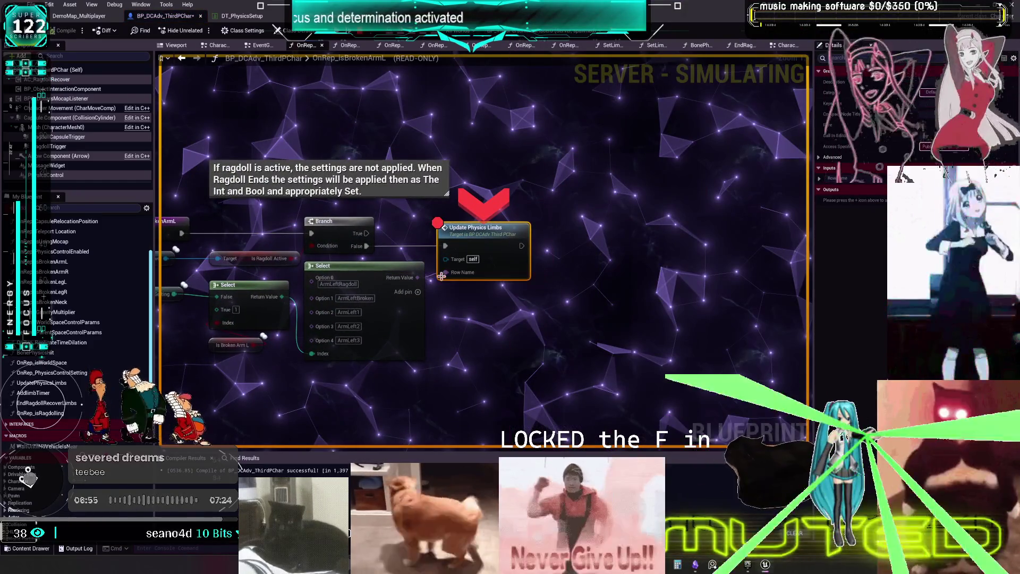
- Inspect pin values with the debug object set to the MikuRacer1 client, then resume execution
mouse_move(283, 298)
mouse_move(254, 349)
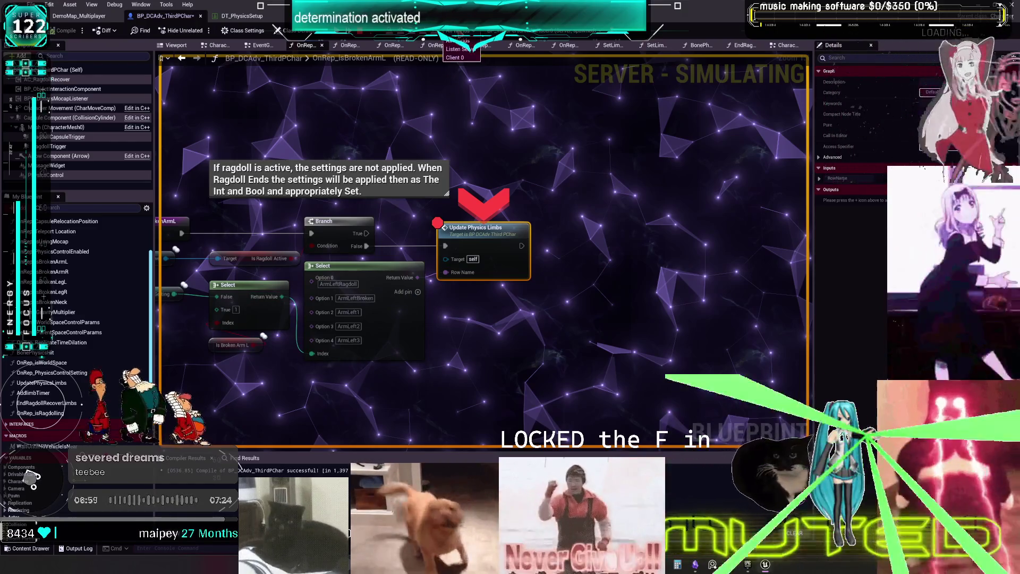
click(463, 58)
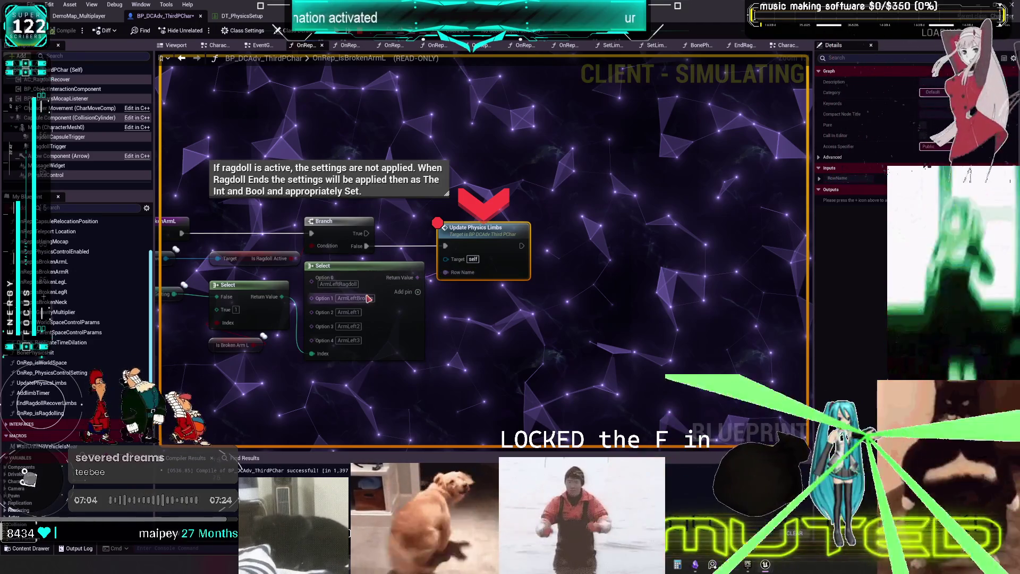
mouse_move(218, 310)
mouse_down()
mouse_move(274, 287)
mouse_move(280, 267)
mouse_up()
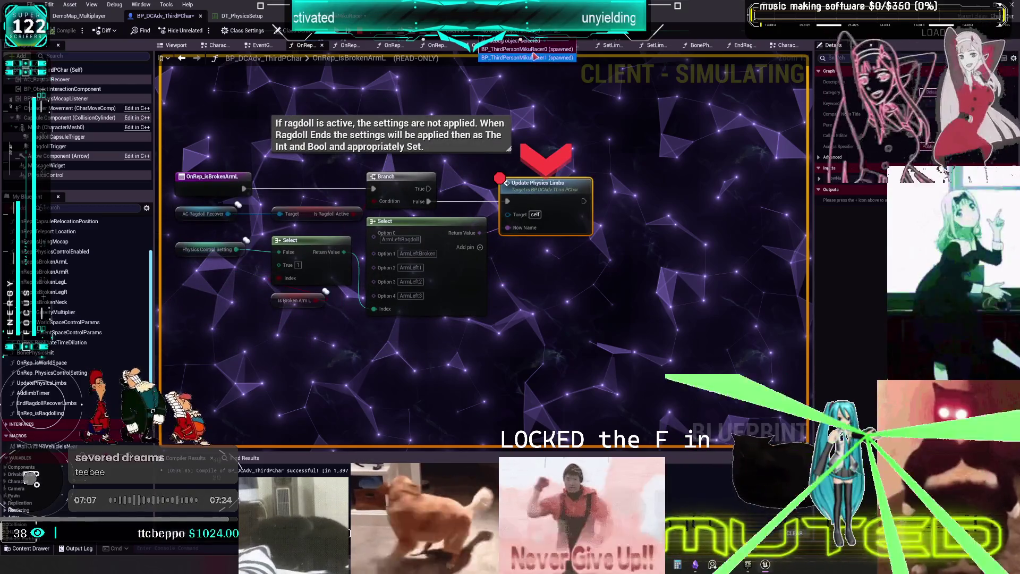
mouse_move(480, 236)
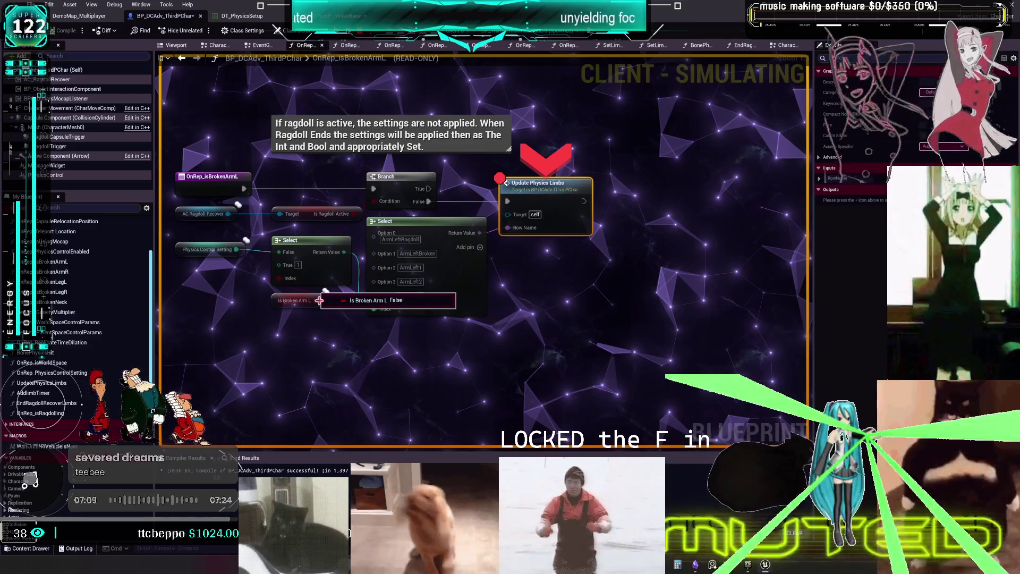
click(518, 30)
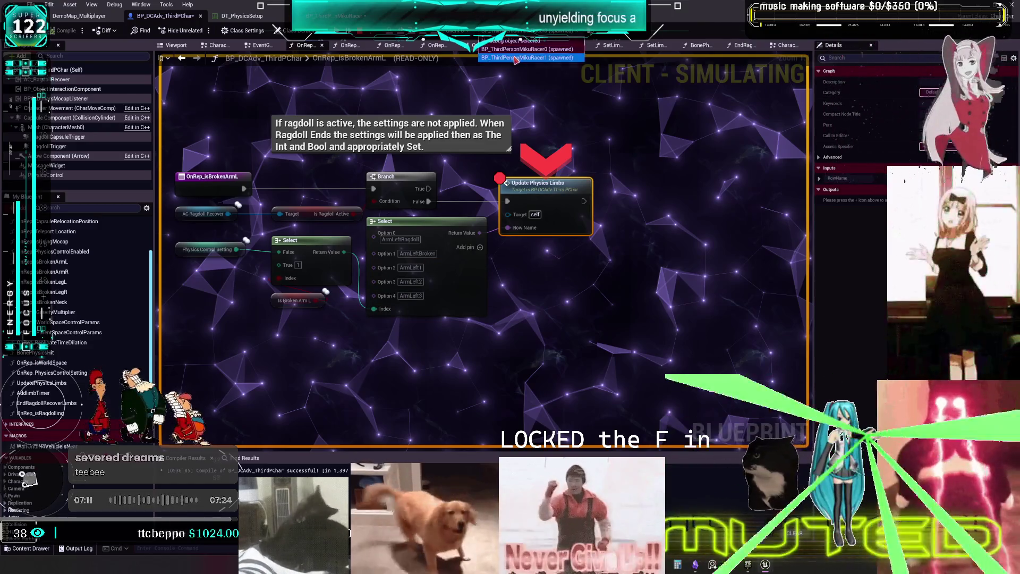
click(516, 58)
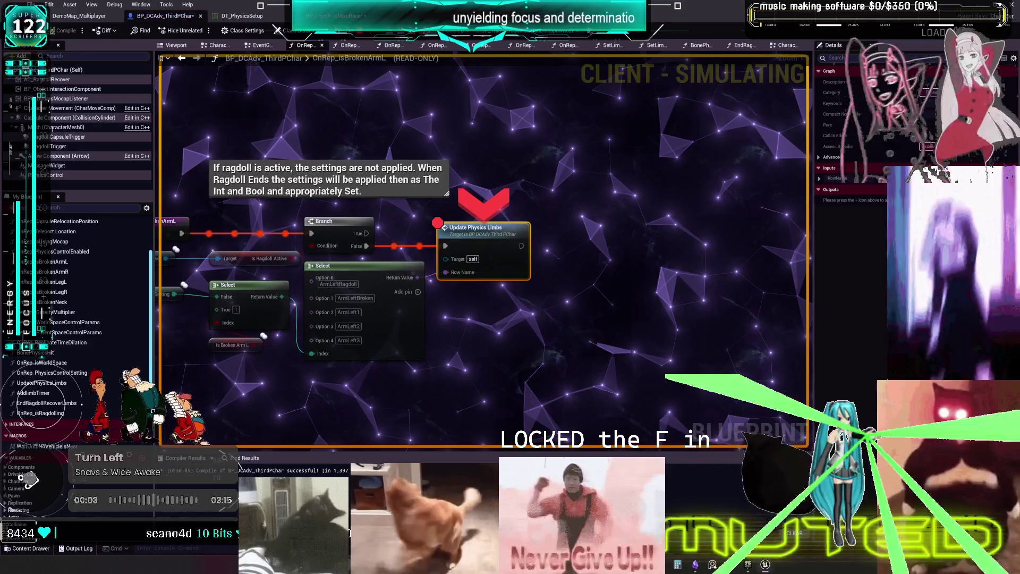
key(F8)
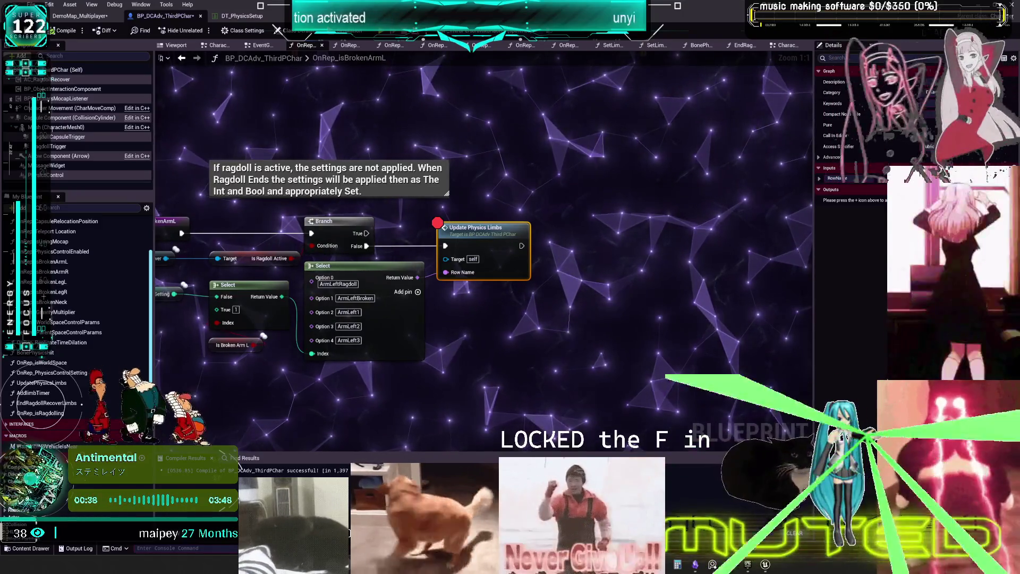
- Return to the BP_ThirdPersonMikuRacer EventGraph with the Debug Key 3, Flip Flop and CE Set Break Limb nodes
right_click(497, 233)
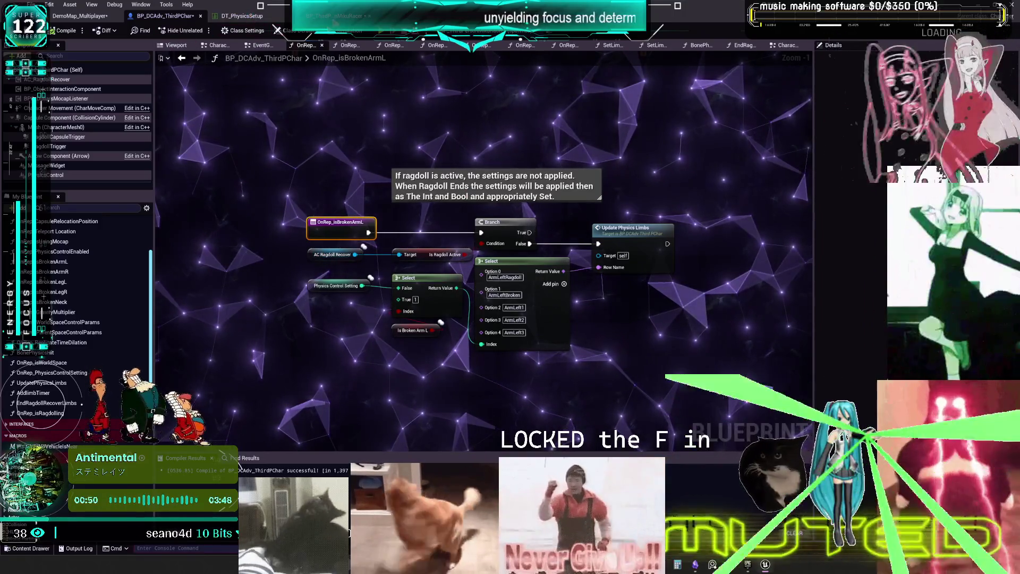
key(ctrl+Tab)
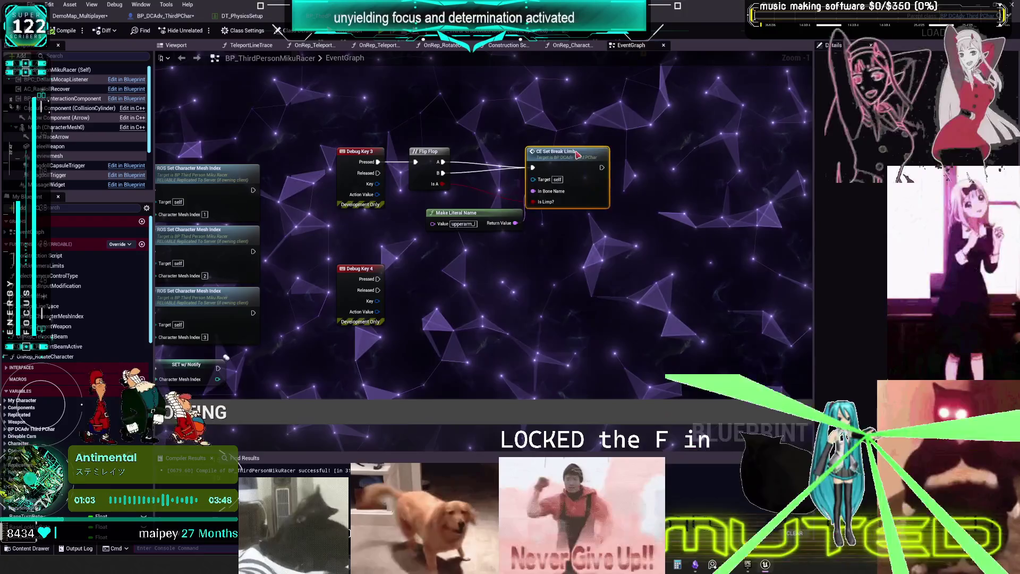
- Nudge the CE Set Break Limb and Make Literal Name nodes, then jump to the CE_SetBreakLimb event
drag(578, 154, 595, 149)
drag(457, 213, 444, 207)
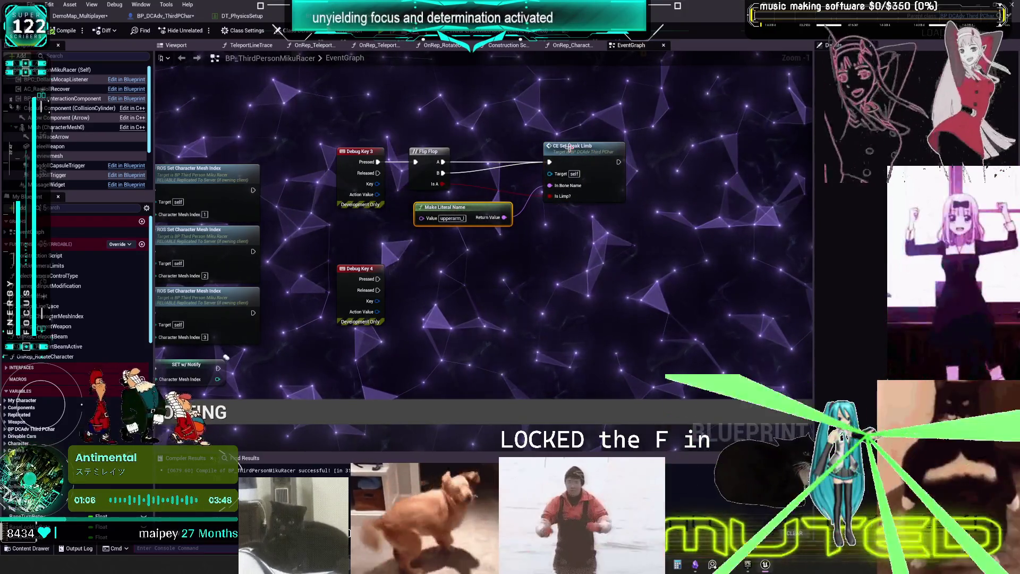
double_click(568, 150)
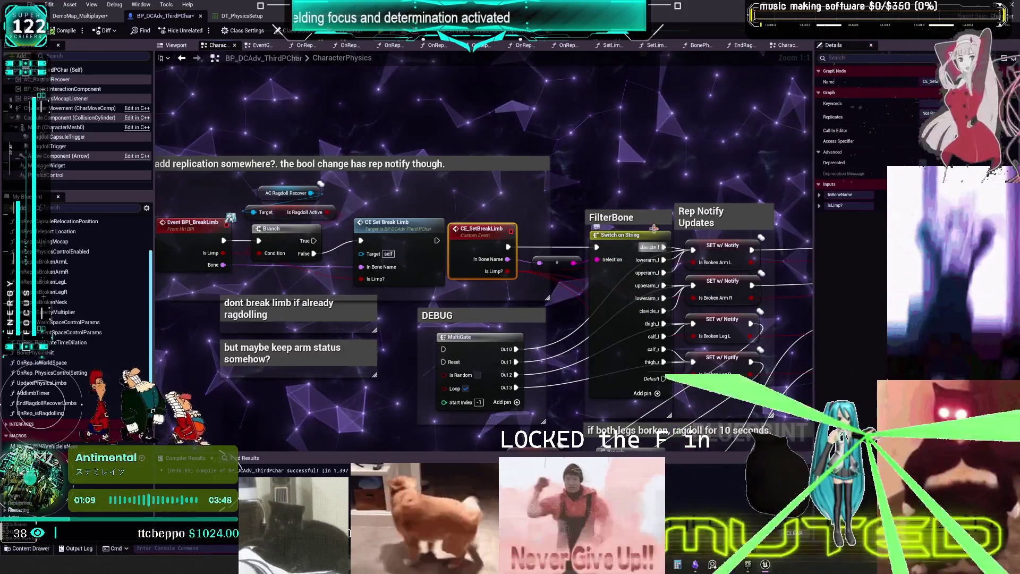
- Add a breakpoint on the FilterBone Switch on String node and start a multiplayer play test
right_click(630, 242)
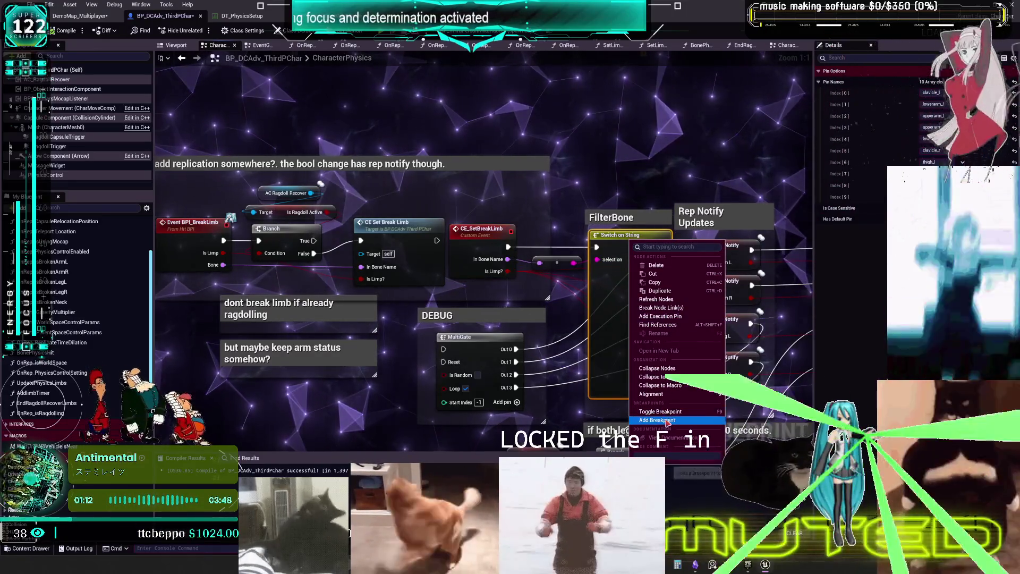
click(652, 420)
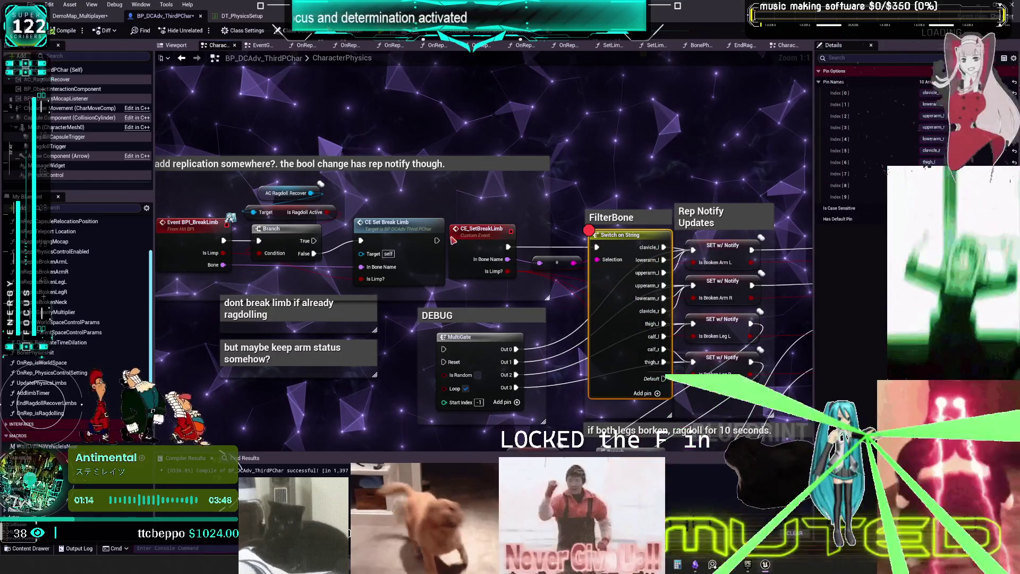
key(alt+p)
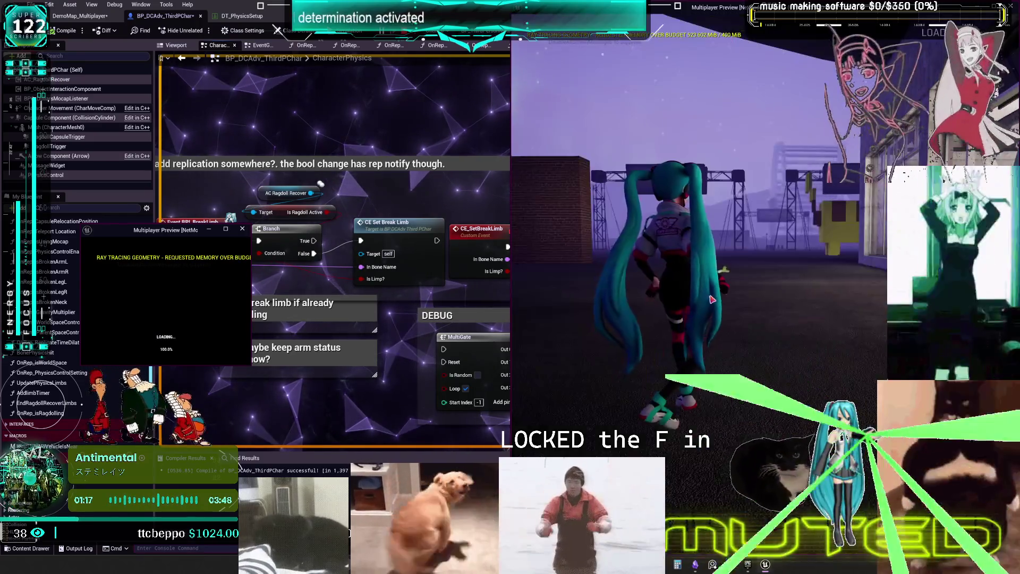
- Walk the character in game, then fire the debug break-limb event with key 3
key(s)
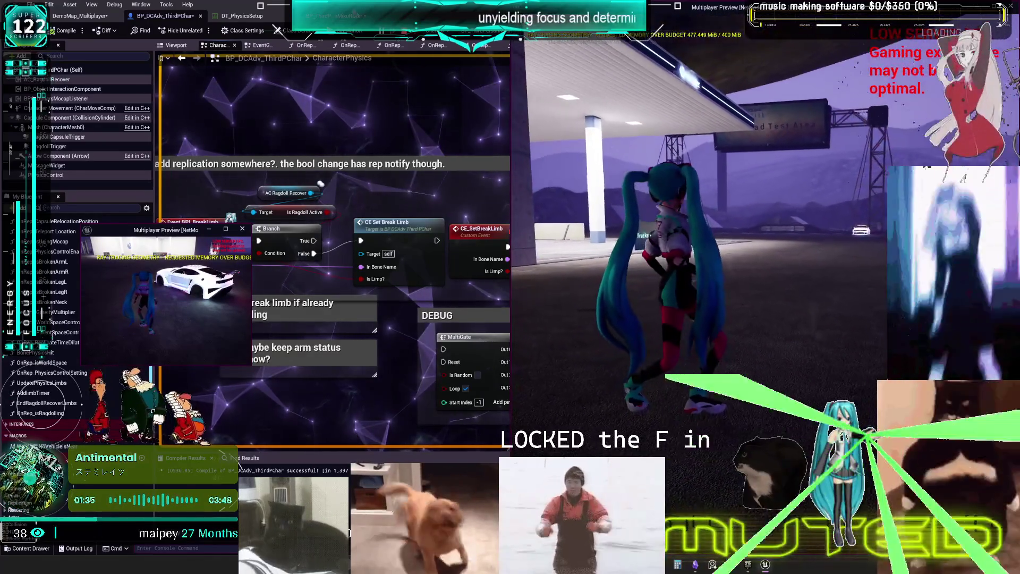
key(alt+Tab)
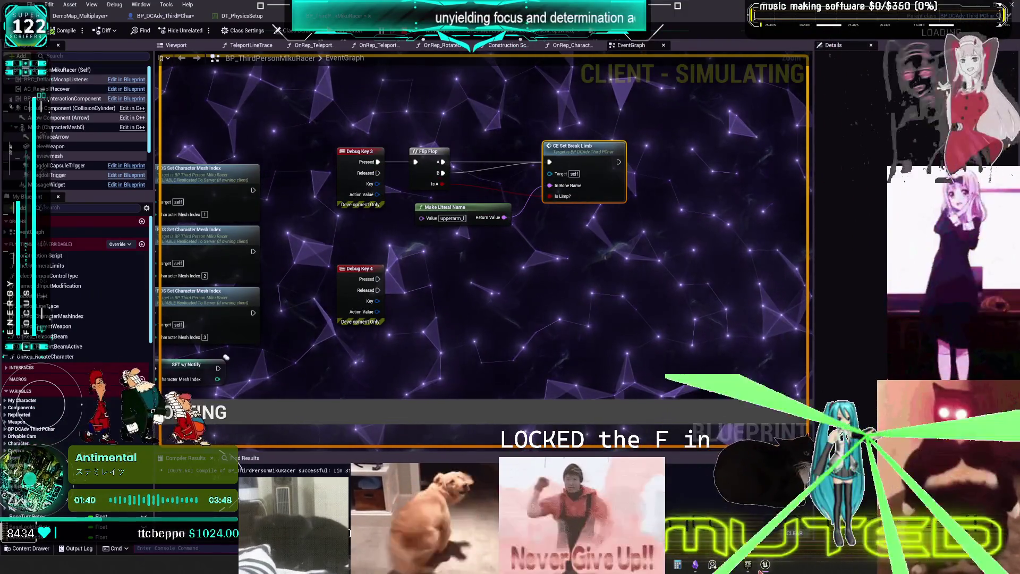
click(216, 303)
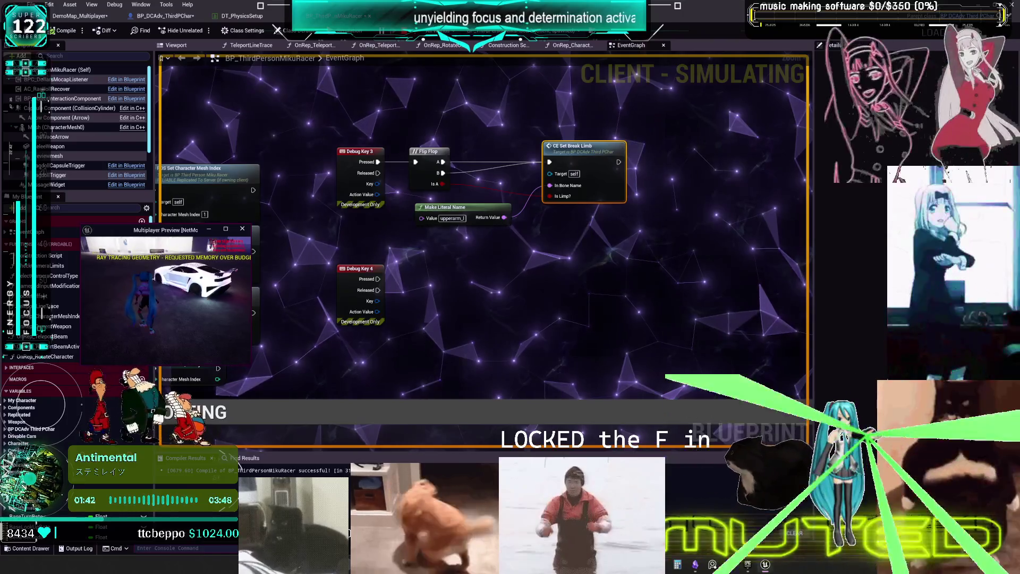
key(3)
key(3)
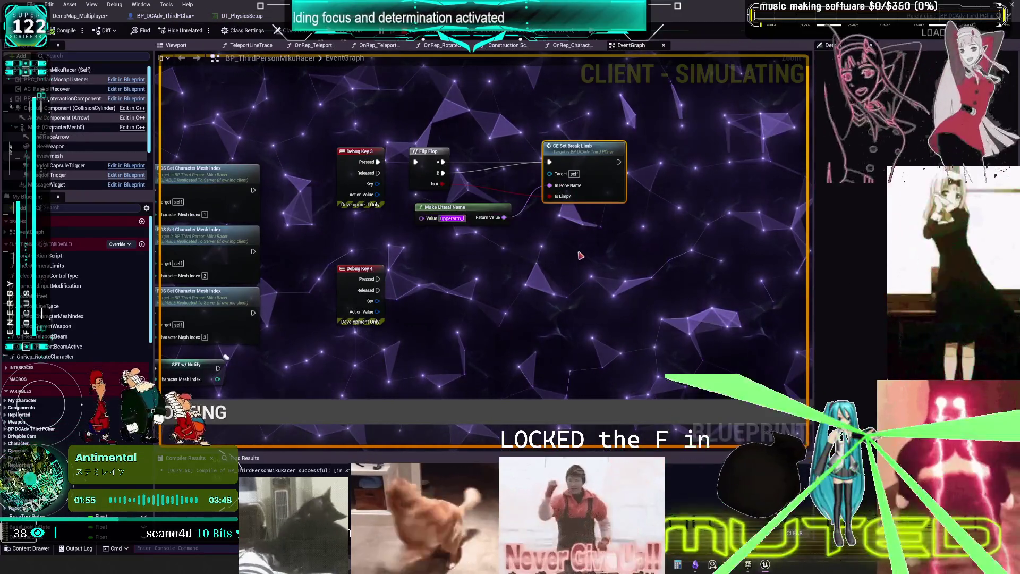
- Check the DT_PhysicsSetup data table, then go to BP_DCAdv_ThirdPChar's CharacterPhysics graph
click(260, 15)
click(162, 15)
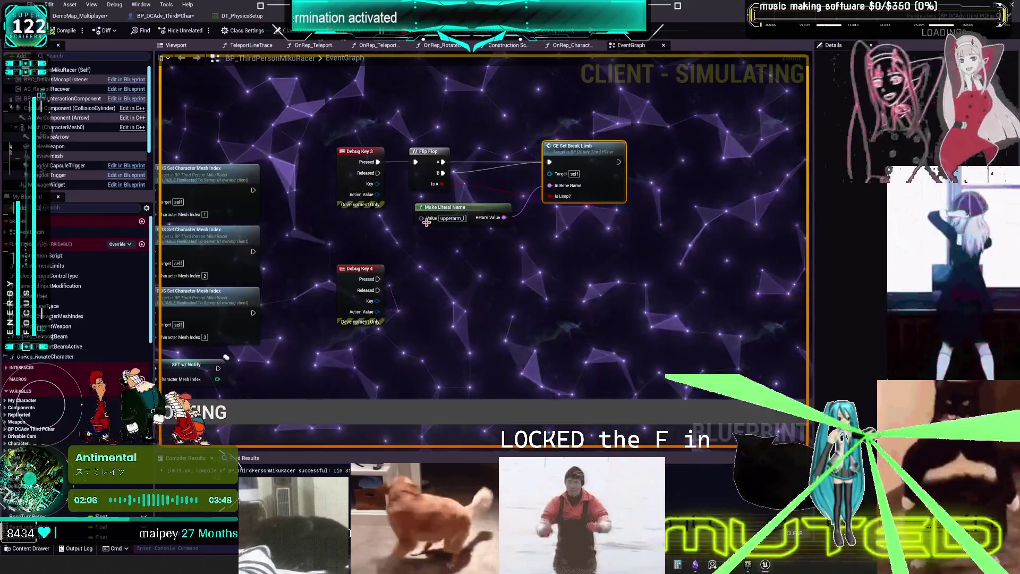
click(549, 295)
click(184, 18)
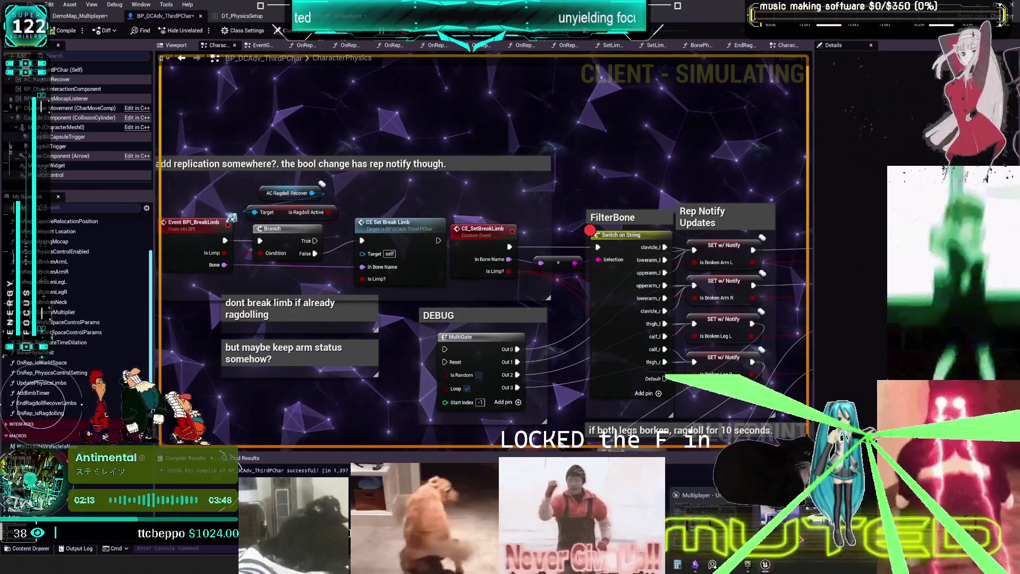
- Move the game preview window lower and set the debug object to the server character instance
click(707, 521)
drag(844, 12, 845, 87)
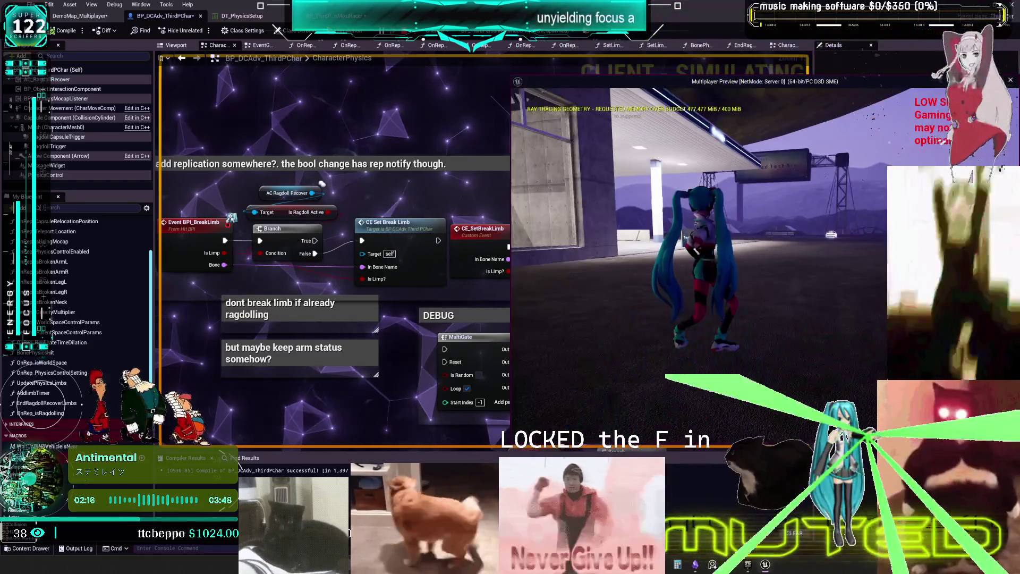
key(alt+Tab)
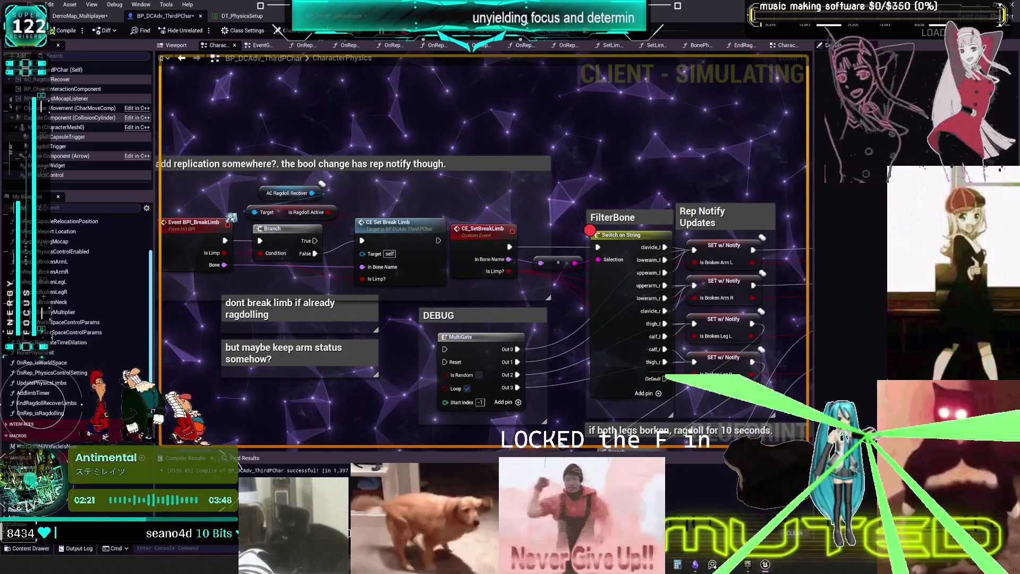
click(542, 31)
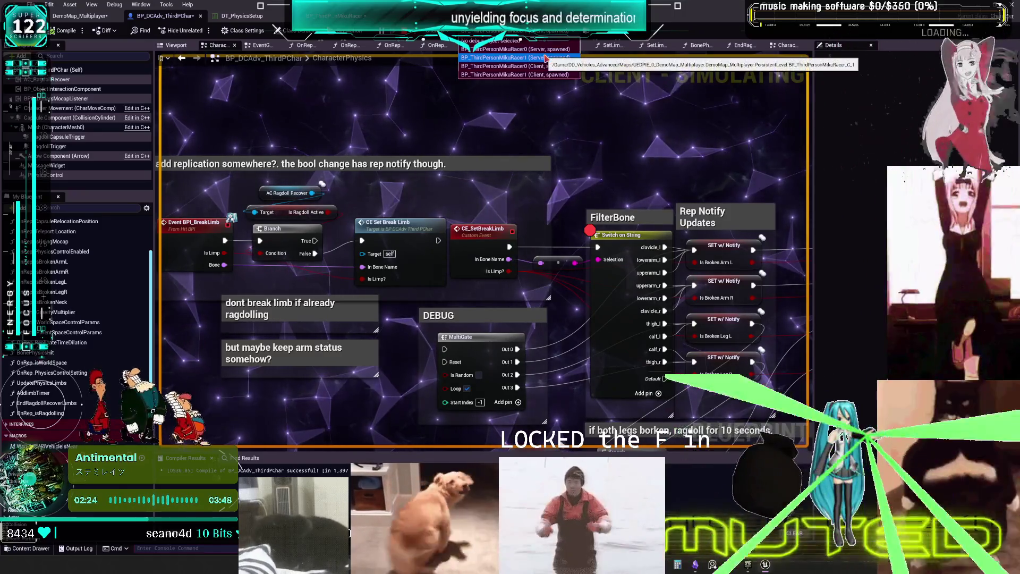
click(544, 50)
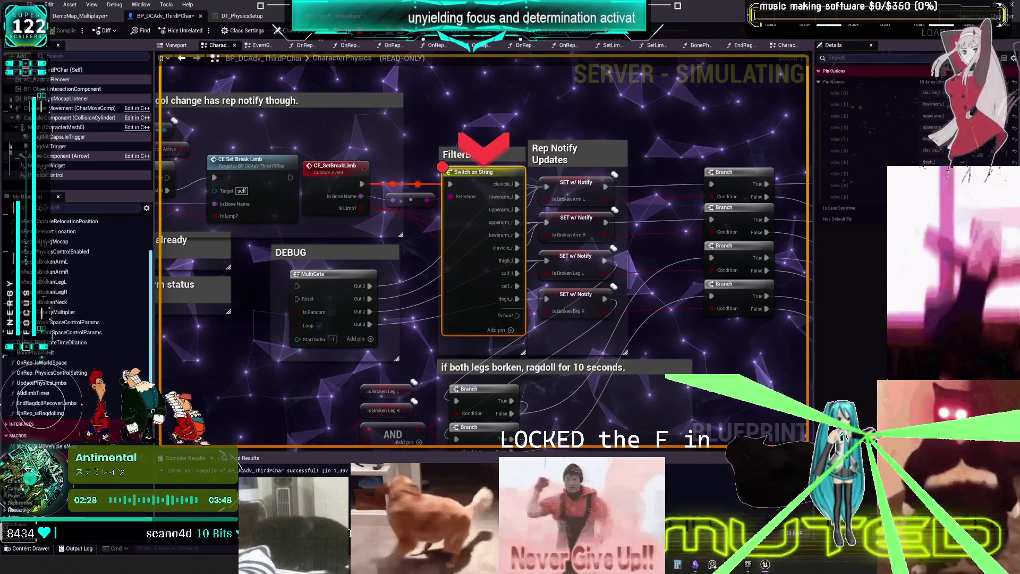
- Remove the Switch on String breakpoint and add one on the OnRep_isBrokenArmL entry node
click(389, 198)
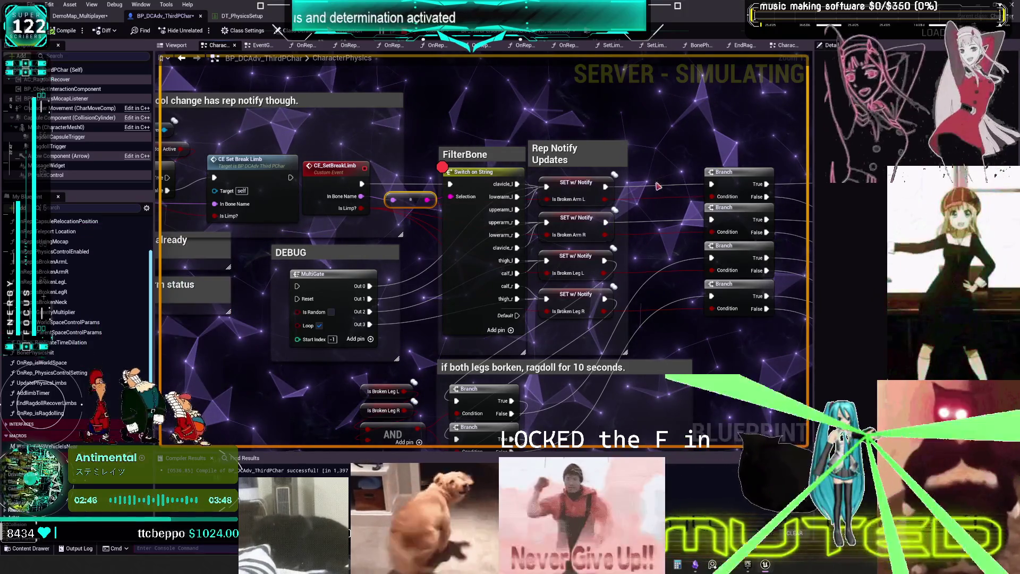
right_click(471, 177)
click(520, 356)
click(577, 183)
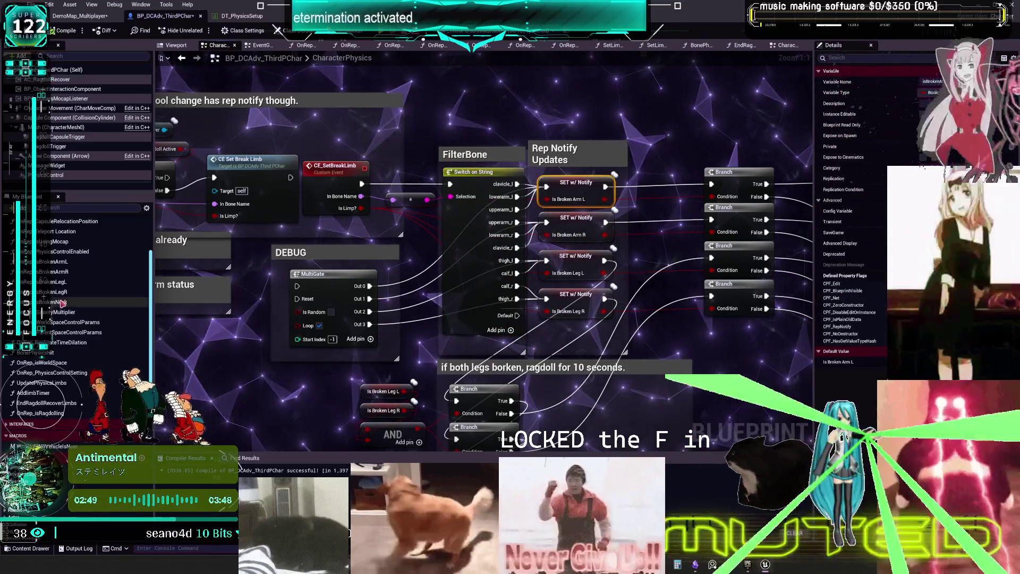
double_click(68, 262)
click(337, 225)
right_click(337, 225)
click(386, 419)
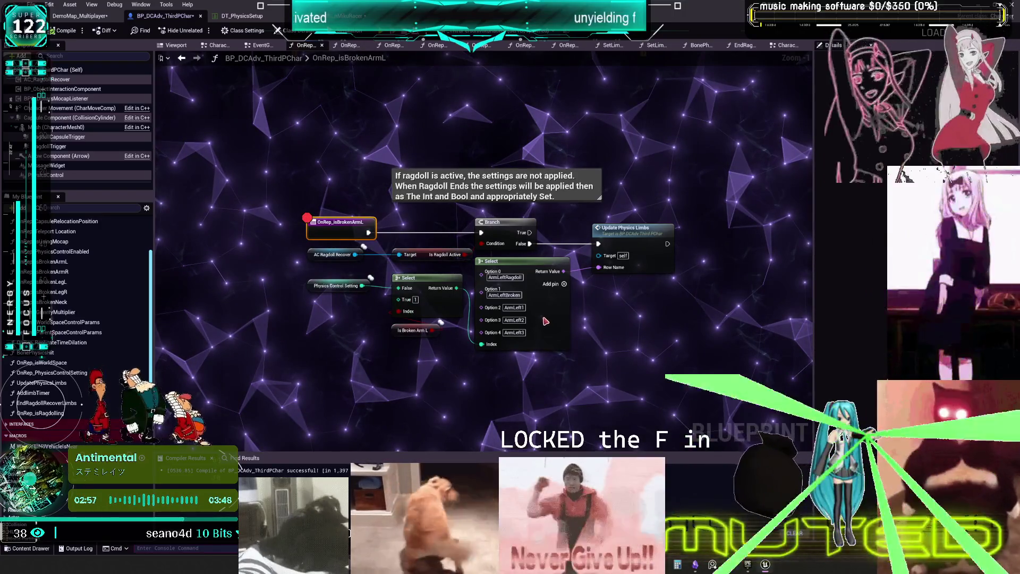
- Start the multiplayer play test again so the OnRep_isBrokenArmL breakpoint triggers
key(alt+p)
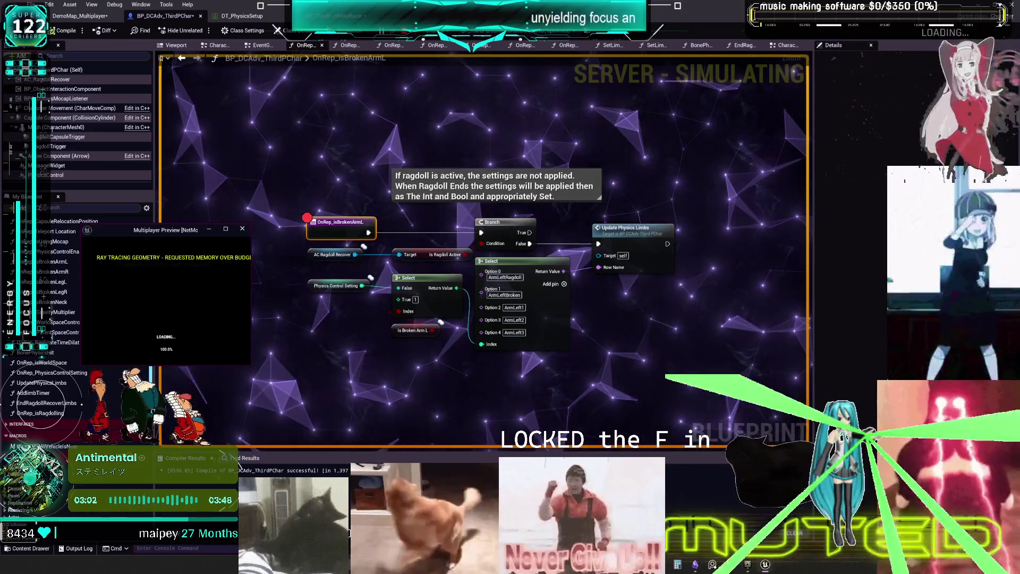
mouse_move(497, 282)
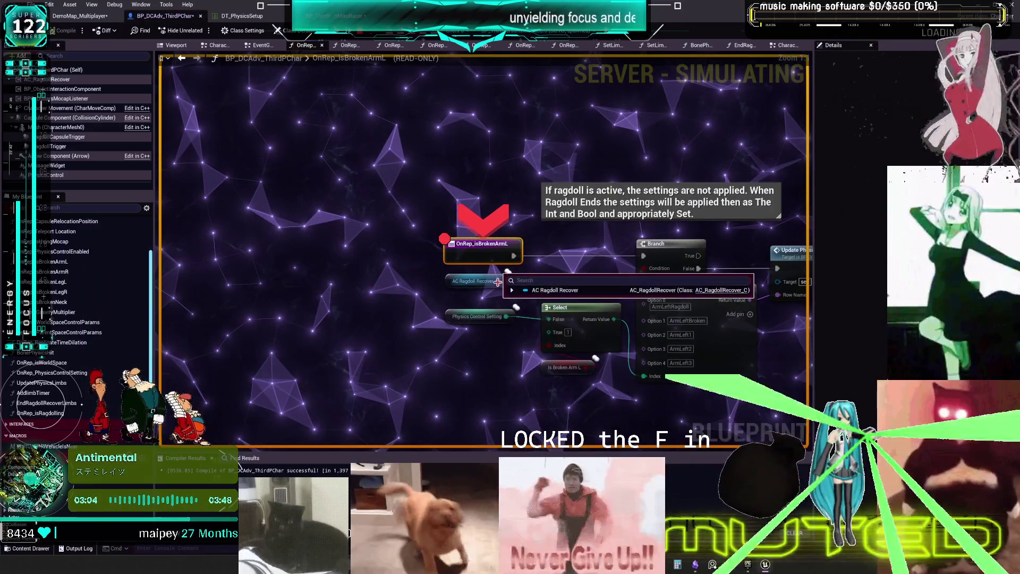
mouse_move(502, 318)
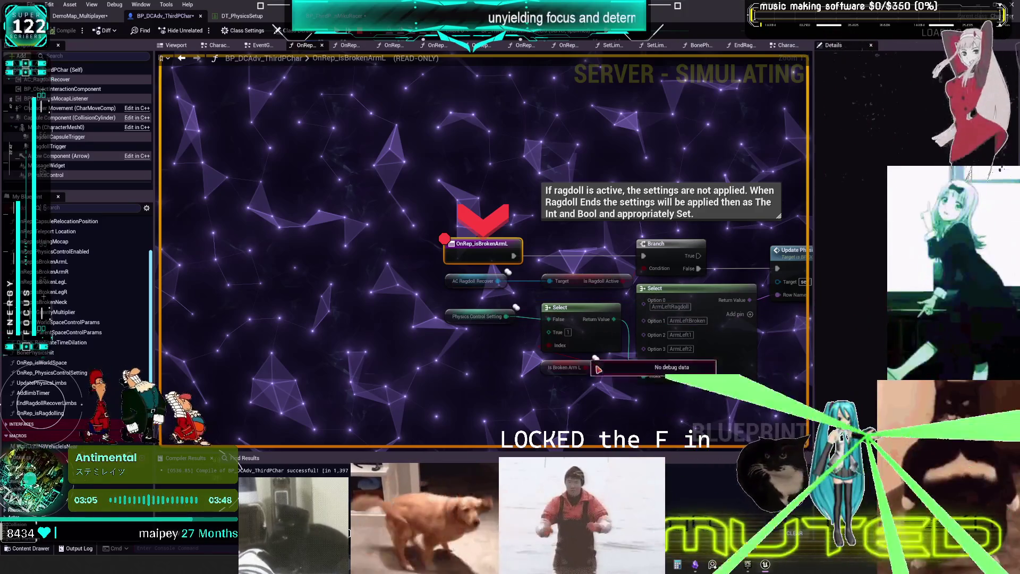
- Step with F10 through the limb timer logic to Update Physics Limbs and the Branch node
key(F10)
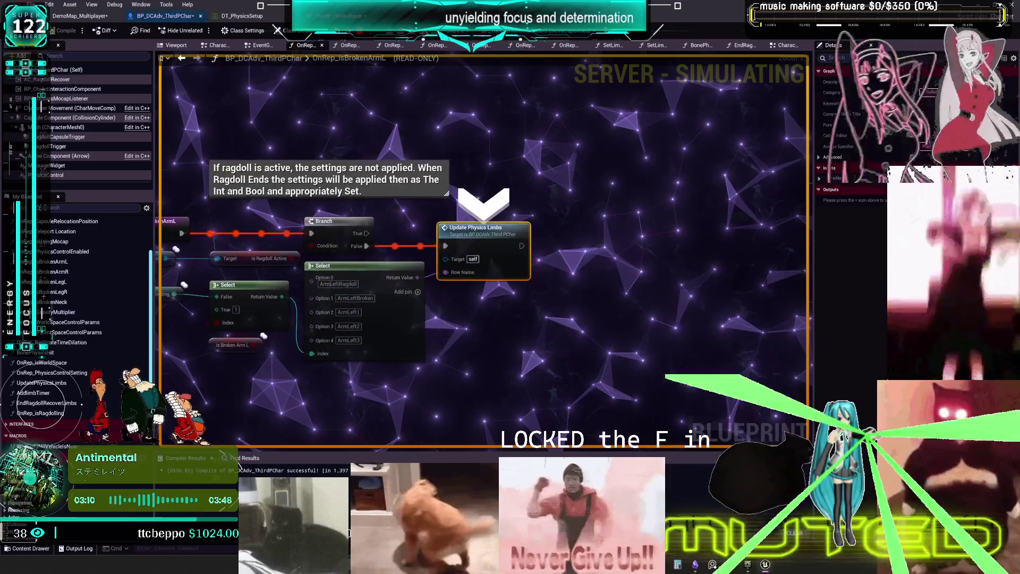
key(F10)
key(F10)
key(F10)
key(F10)
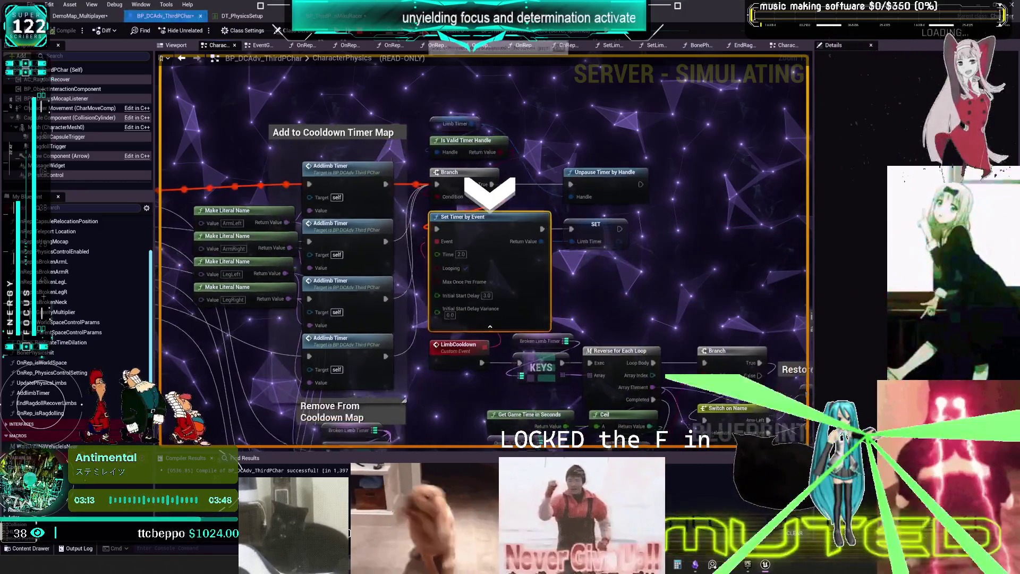
key(F10)
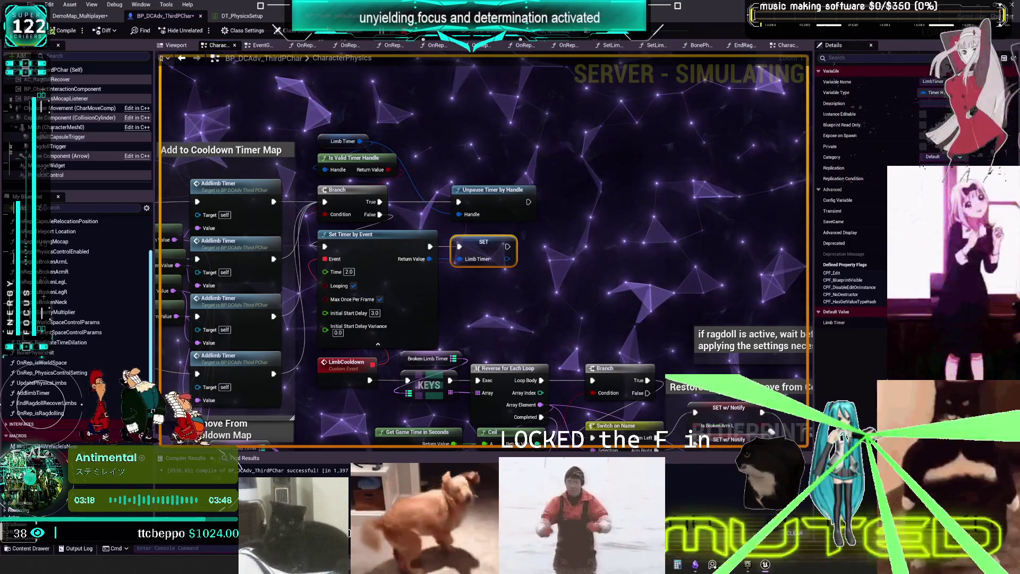
key(F10)
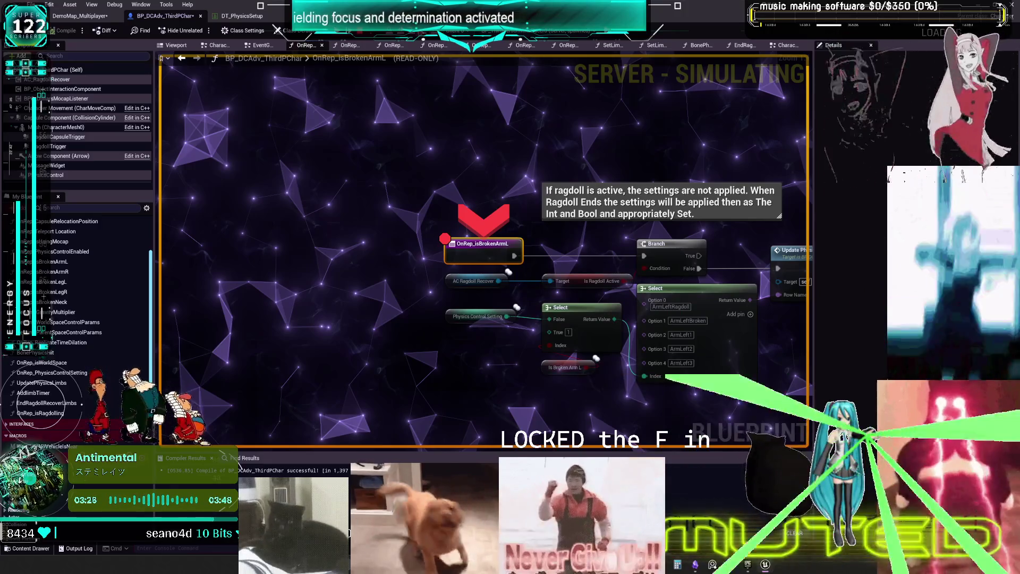
click(470, 41)
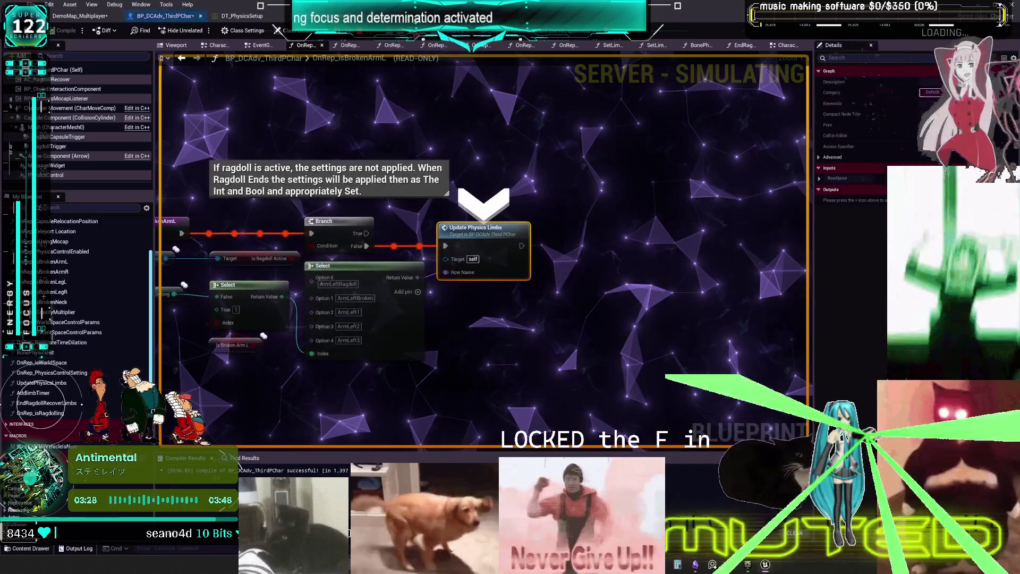
- Open UpdatePhysicsLimbs and step into Set Limb World Space Control Params
double_click(518, 234)
click(422, 33)
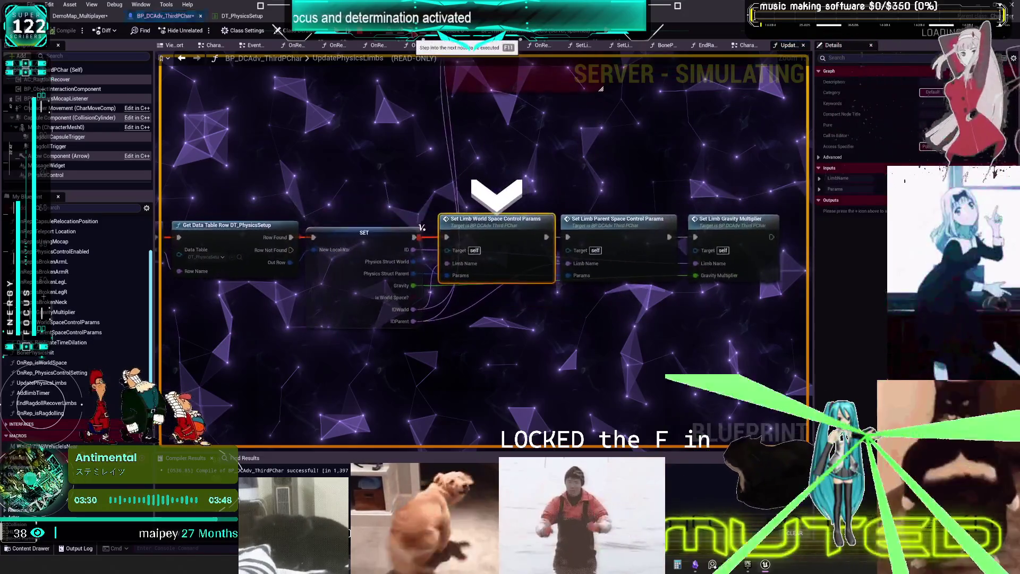
click(422, 33)
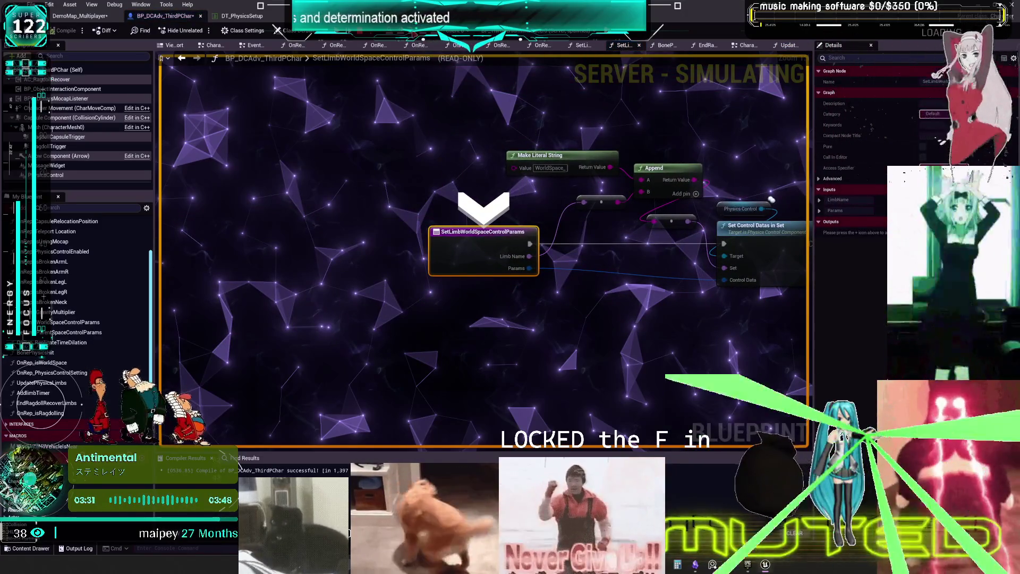
key(F11)
key(F11)
key(F11)
key(F11)
key(F11)
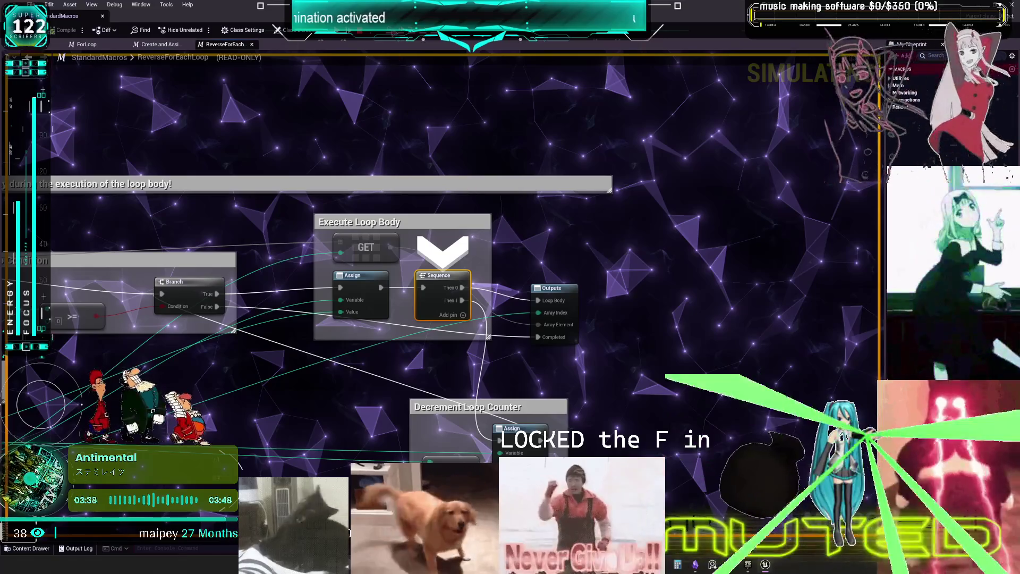
- Advance to the loop's Branch and Outputs nodes, stop the session, and close the StandardMacros tab
click(437, 33)
click(437, 33)
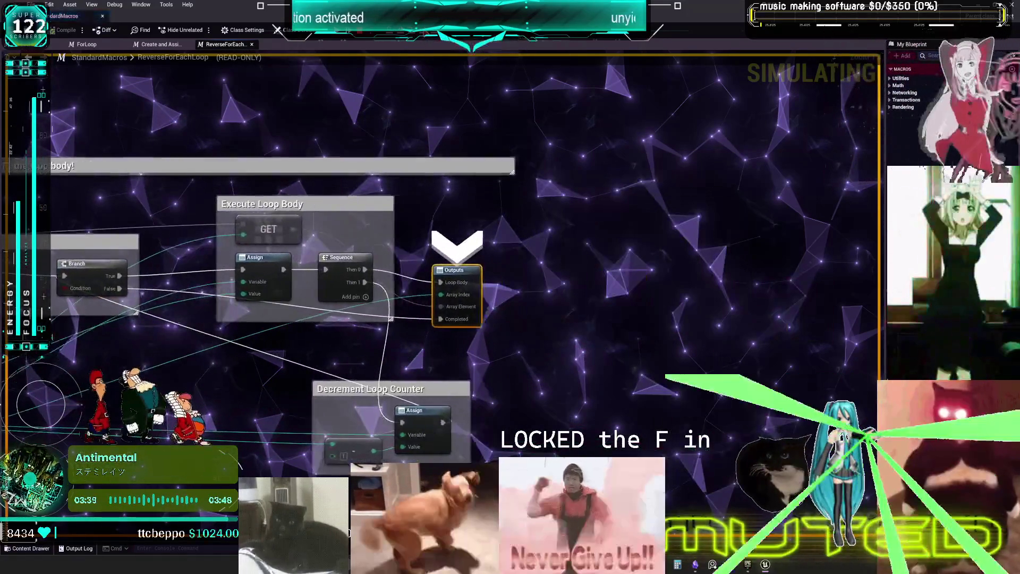
click(351, 33)
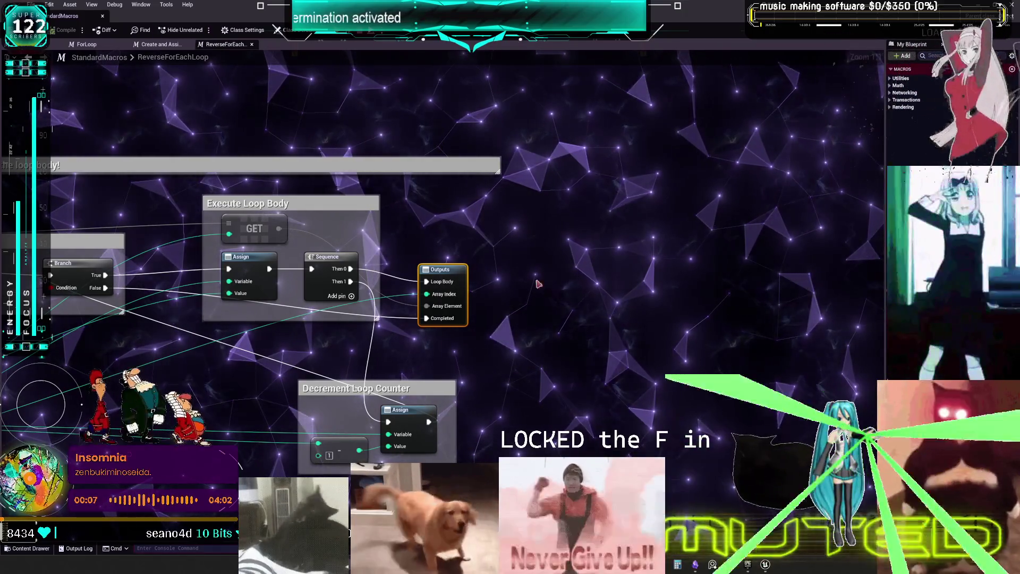
click(102, 16)
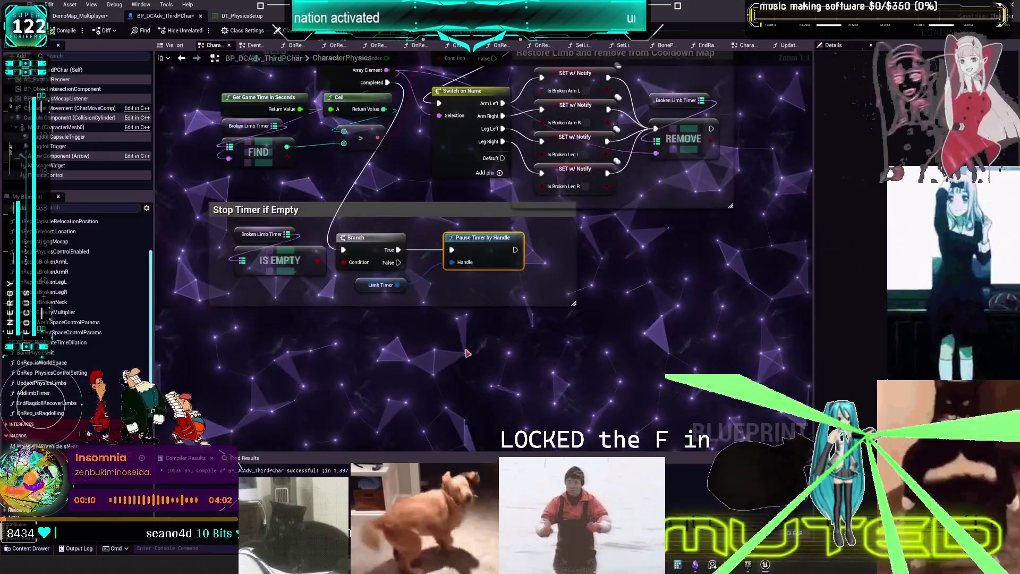
- Open bIsBrokenArmL's rep-notify, then its UpdatePhysicsLimbs function, and view DT_PhysicsSetup
scroll(481, 248, down, 3)
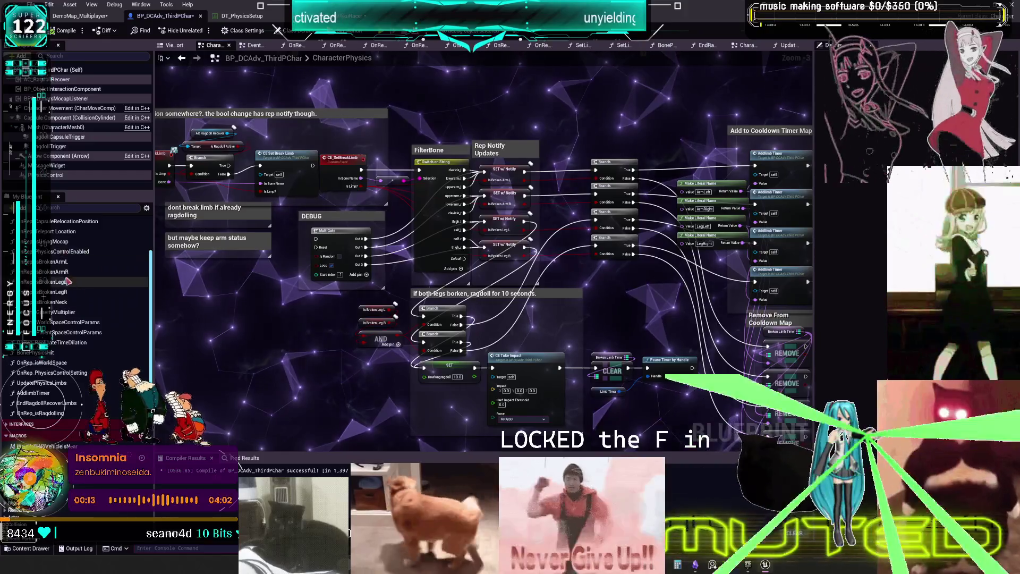
click(64, 262)
double_click(63, 262)
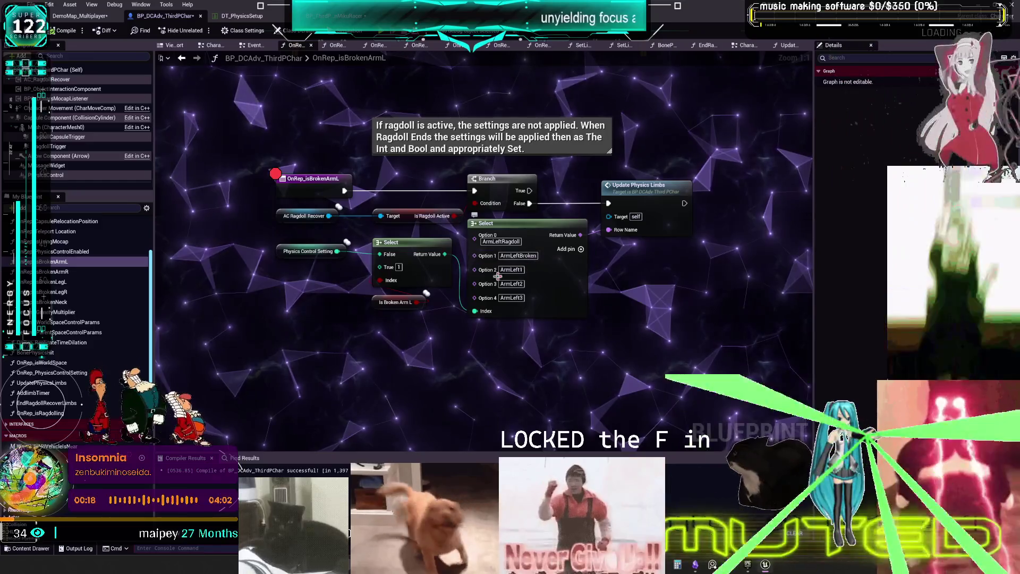
click(391, 303)
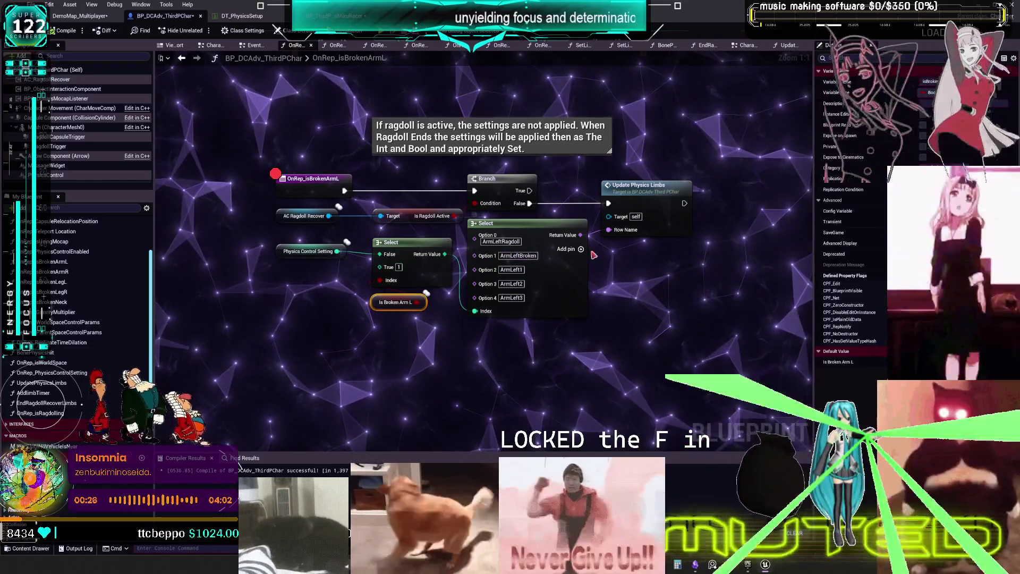
double_click(640, 186)
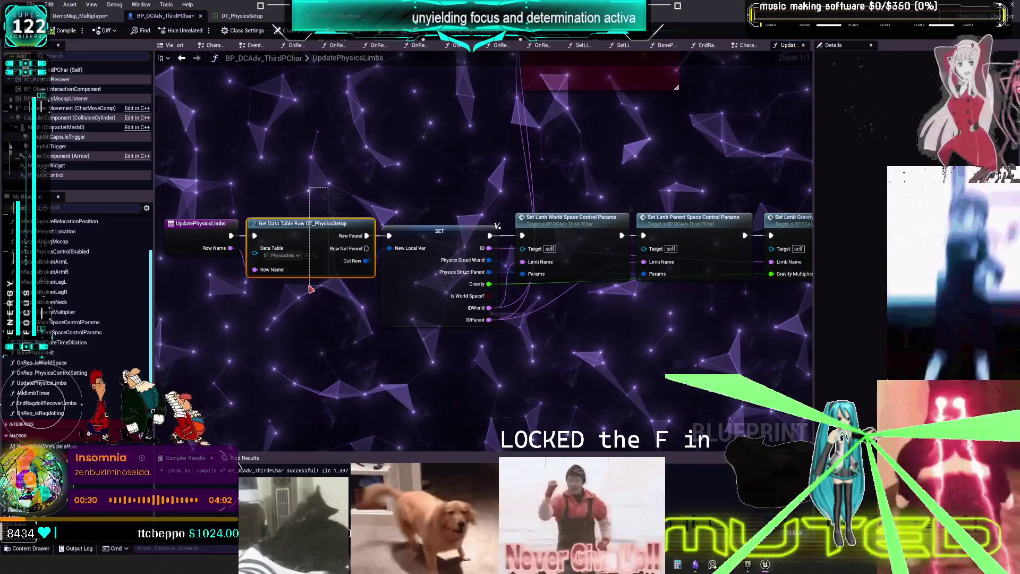
click(242, 15)
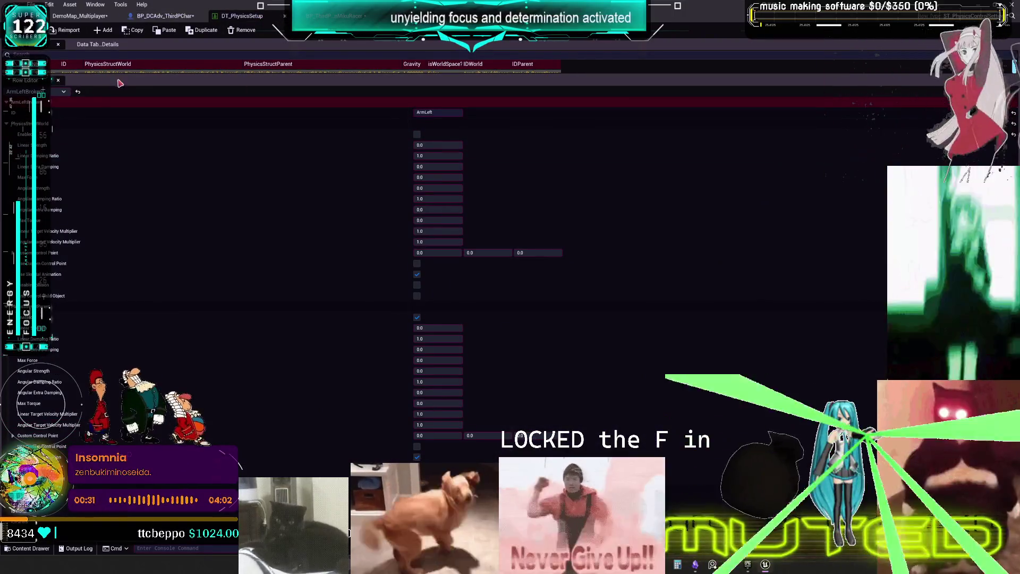
- Enlarge the DT_PhysicsSetup row list and Row Editor panes to show more physics fields
drag(116, 76, 145, 382)
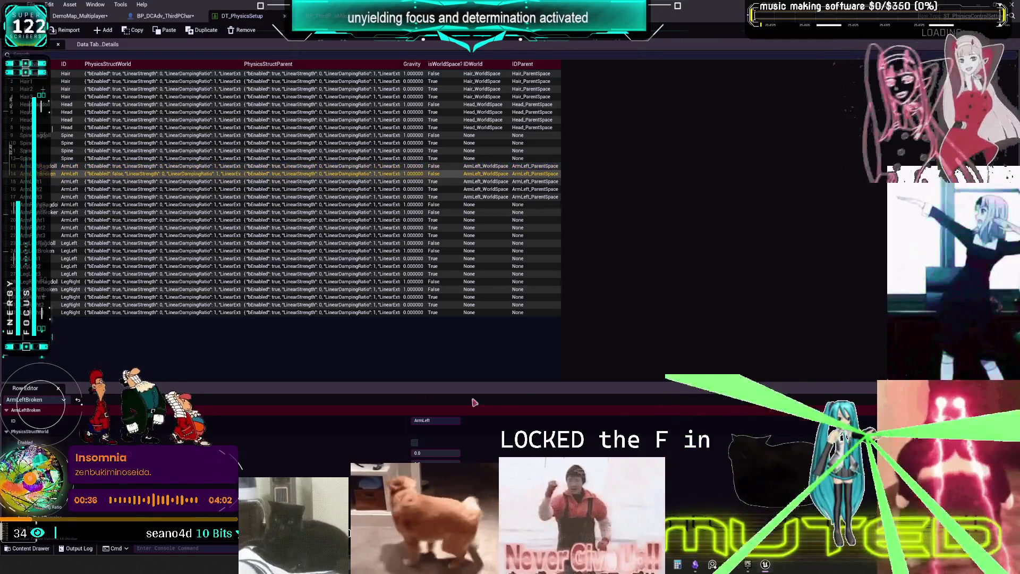
drag(504, 382, 521, 309)
drag(523, 275, 522, 195)
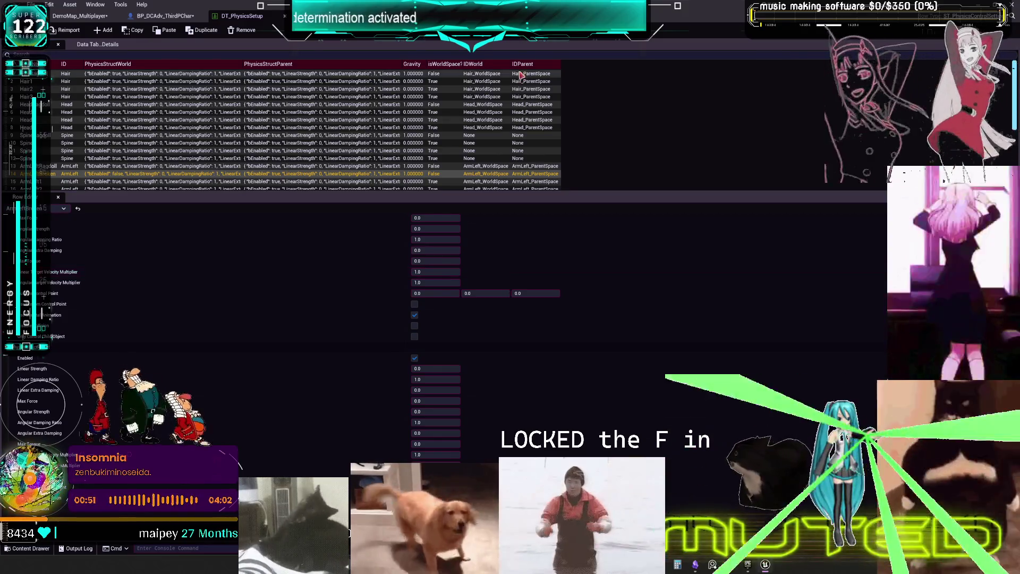
click(164, 16)
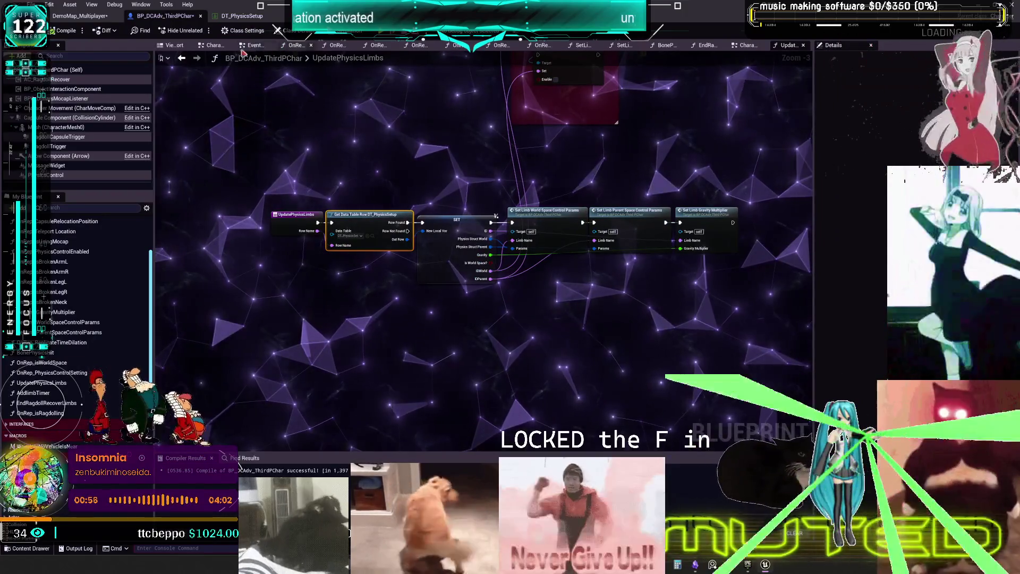
- Go back to the EventGraph and close the OnRep_PhysicsControlSetting graph
key(alt+Left)
scroll(478, 192, down, 7)
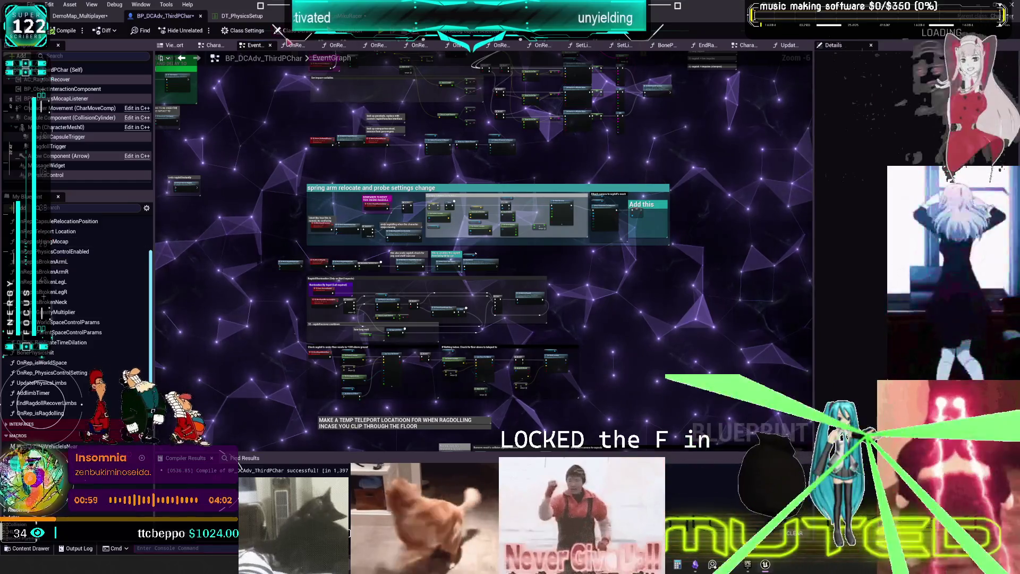
click(323, 47)
click(322, 47)
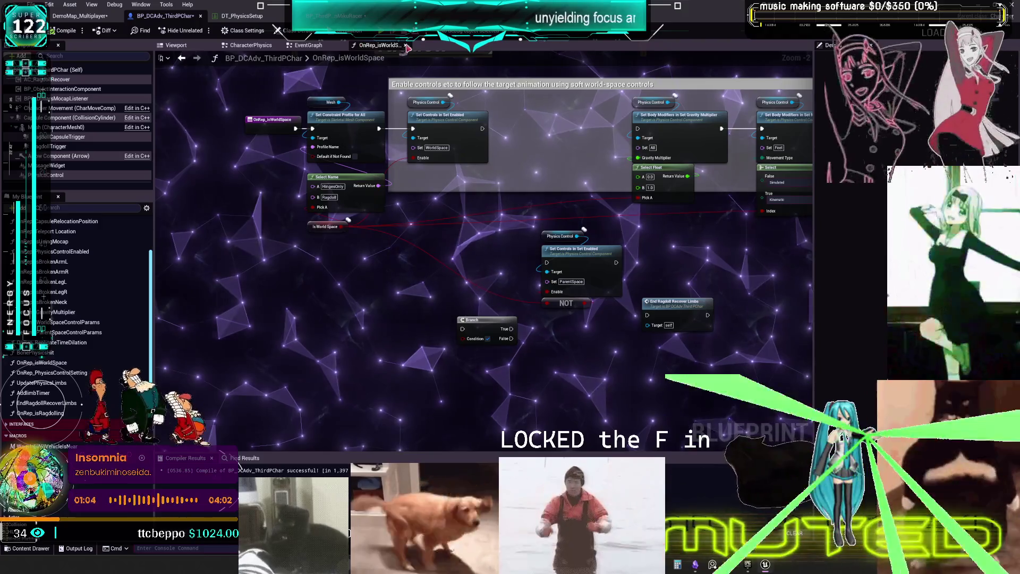
- Close all tabs right of EventGraph and open CharacterPhysics in a new tab
right_click(271, 45)
click(297, 80)
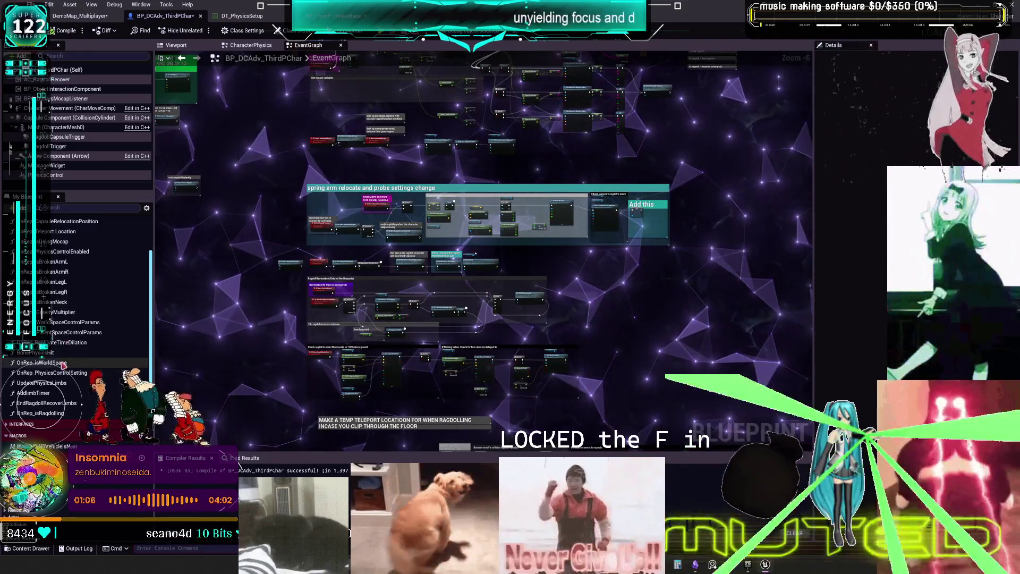
scroll(56, 268, up, 5)
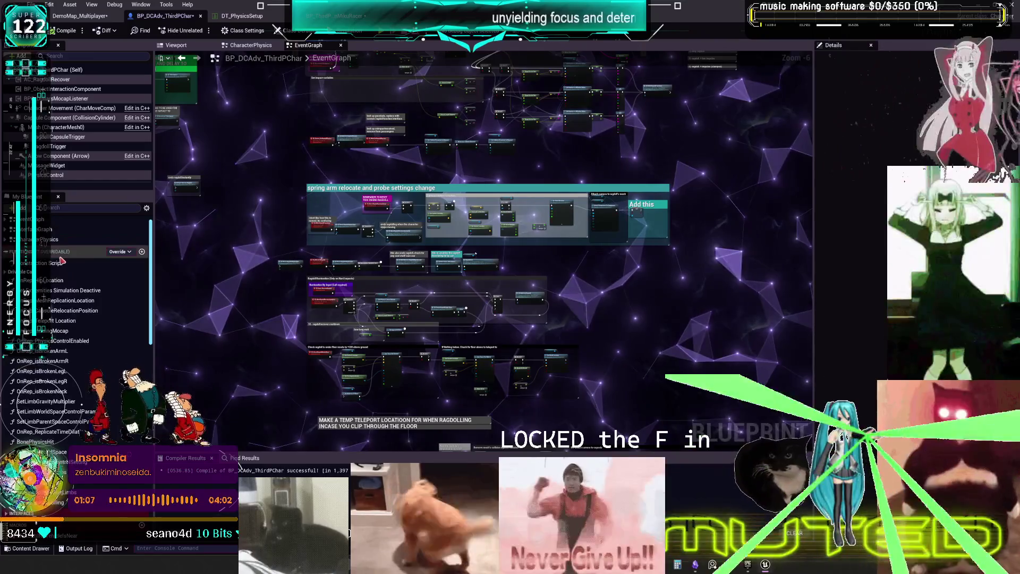
right_click(48, 239)
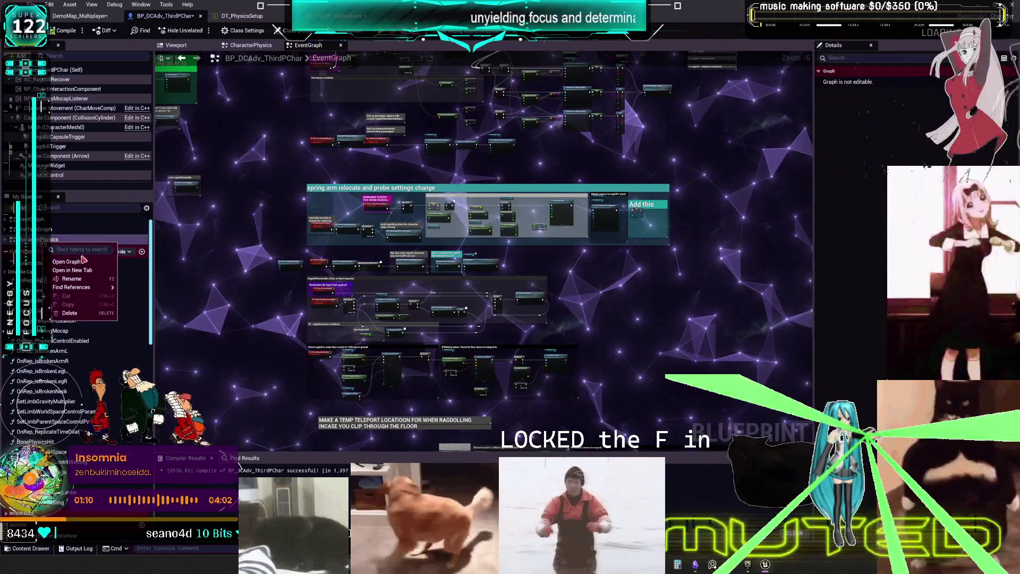
click(87, 273)
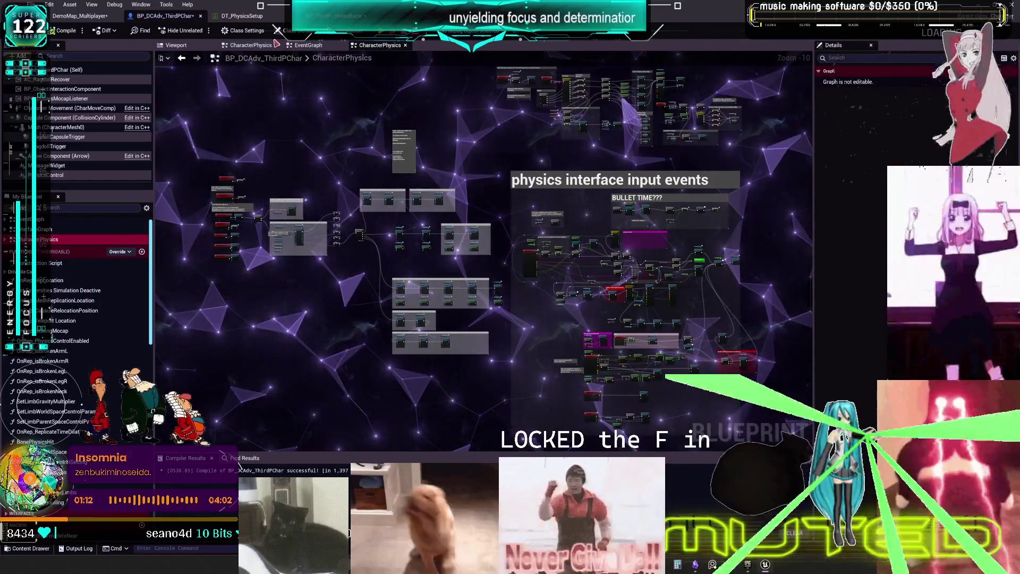
- Close the duplicate CharacterPhysics tab and pan through the WorldSpace and ParentSpace Add Controls to Set groups
click(277, 45)
drag(534, 139, 526, 159)
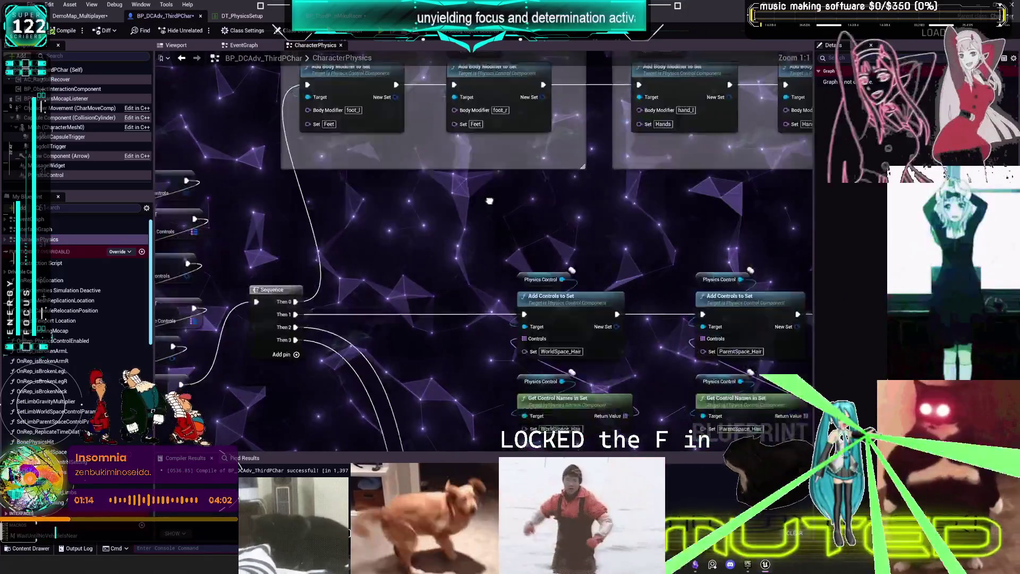
mouse_move(490, 201)
mouse_down()
mouse_move(518, 85)
mouse_move(508, 293)
mouse_up()
drag(690, 296, 535, 149)
scroll(535, 148, down, 2)
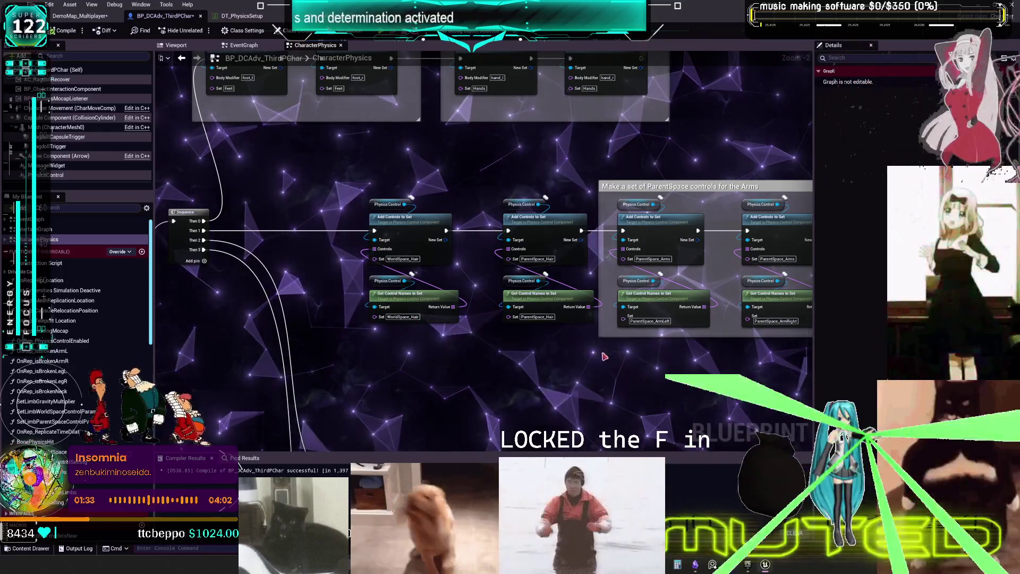
drag(593, 350, 409, 334)
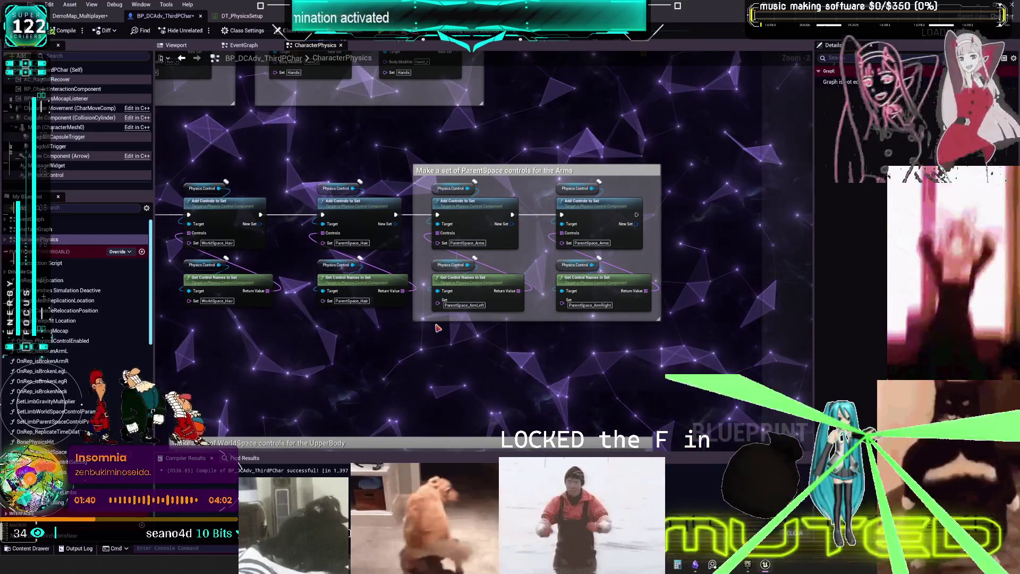
drag(442, 235, 586, 248)
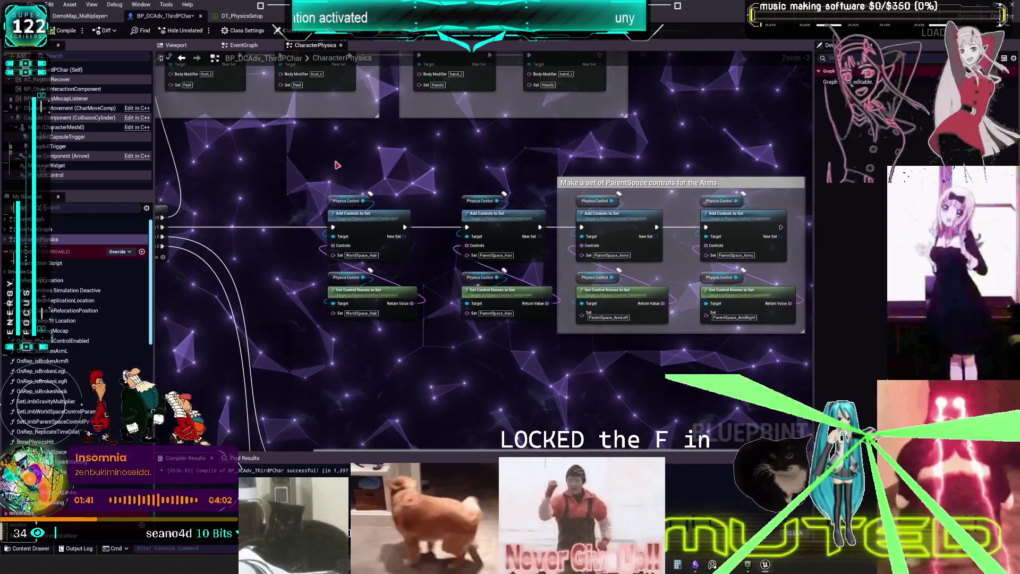
scroll(523, 360, down, 3)
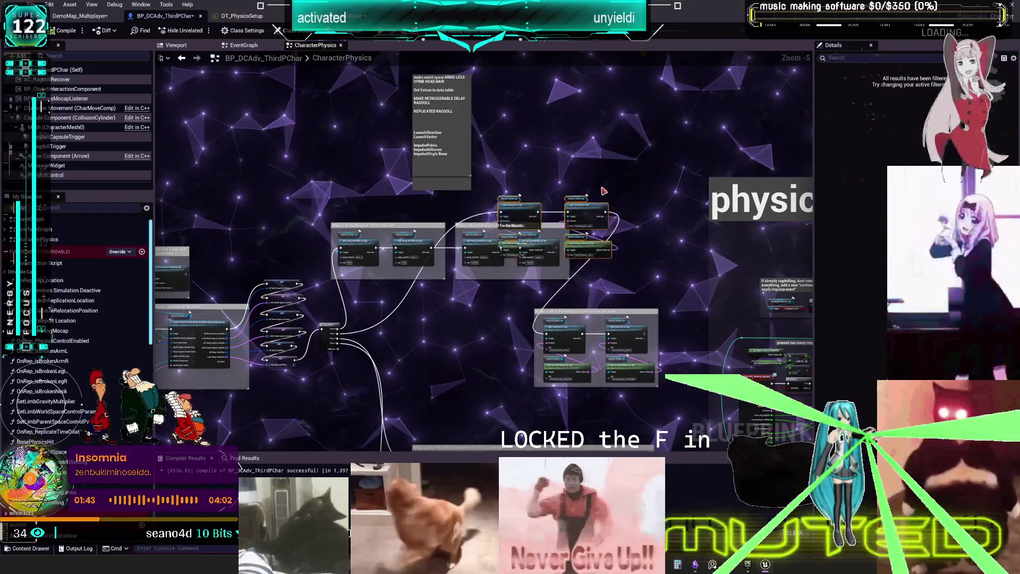
- Connect the Sequence node's Then output to the arms' first Add Controls to Set, then review the surrounding groups
scroll(387, 358, up, 2)
drag(650, 340, 682, 317)
scroll(812, 344, up, 1)
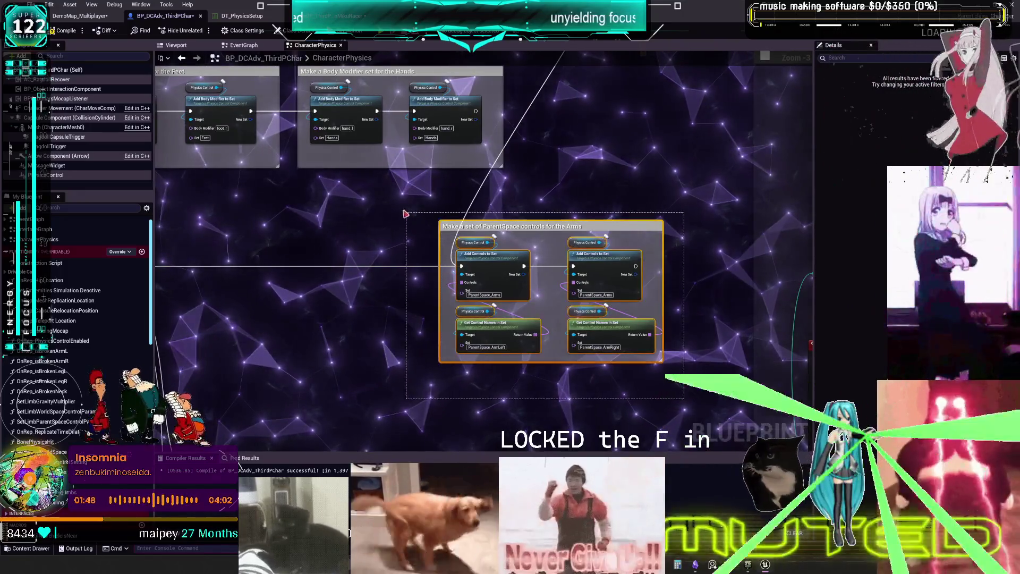
drag(407, 215, 542, 203)
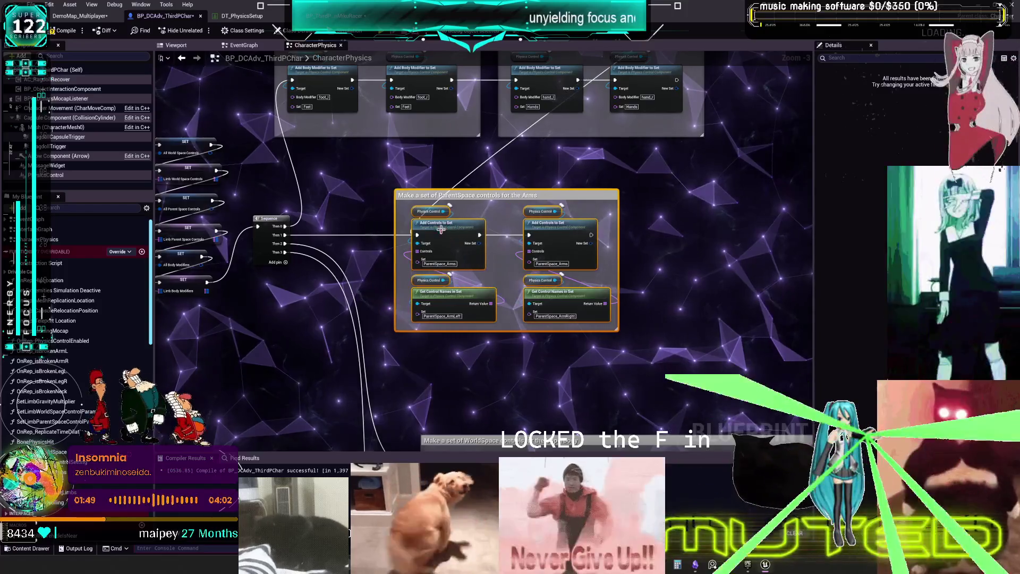
drag(569, 339, 518, 173)
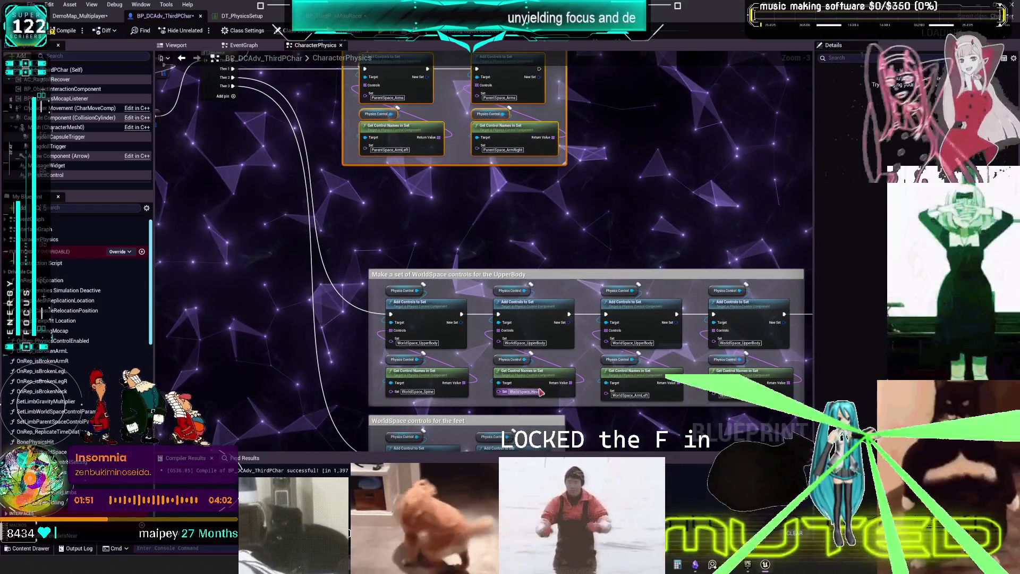
drag(569, 307, 488, 272)
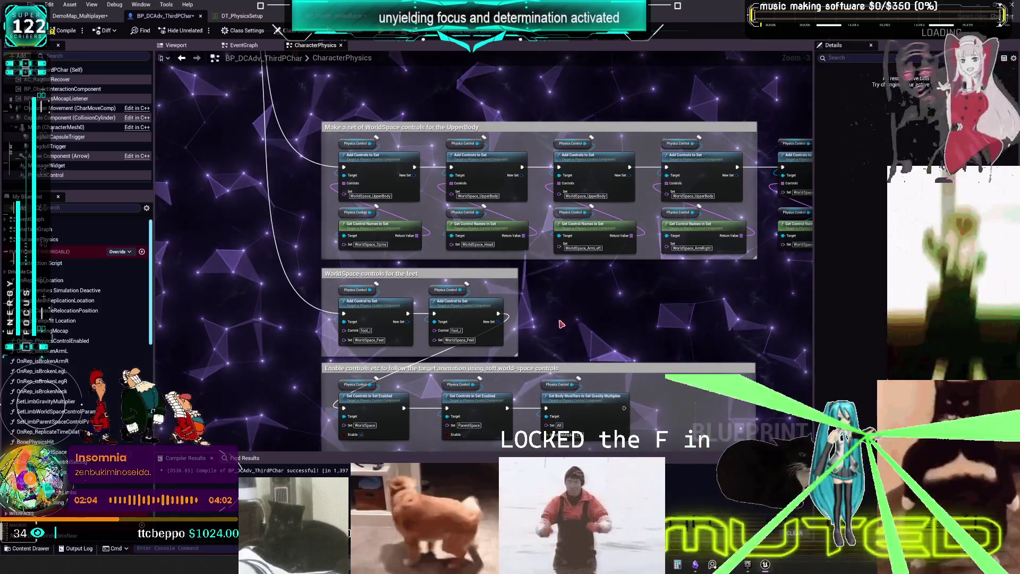
drag(548, 302, 552, 269)
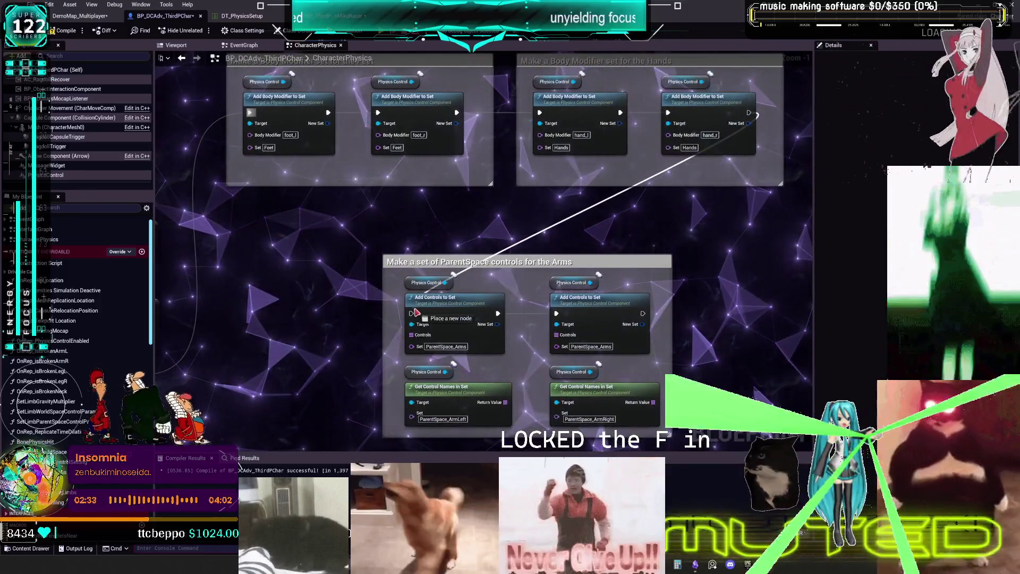
- Link the Hands modifier chain into the first Add Controls to Set and inspect the Set Controls in Set Enabled node
drag(416, 313, 413, 313)
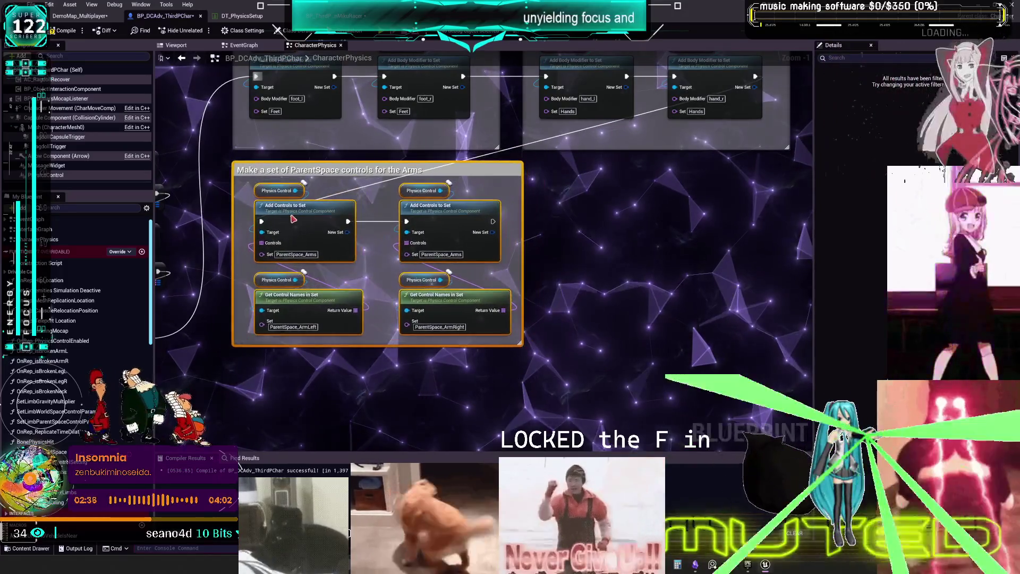
scroll(478, 293, down, 2)
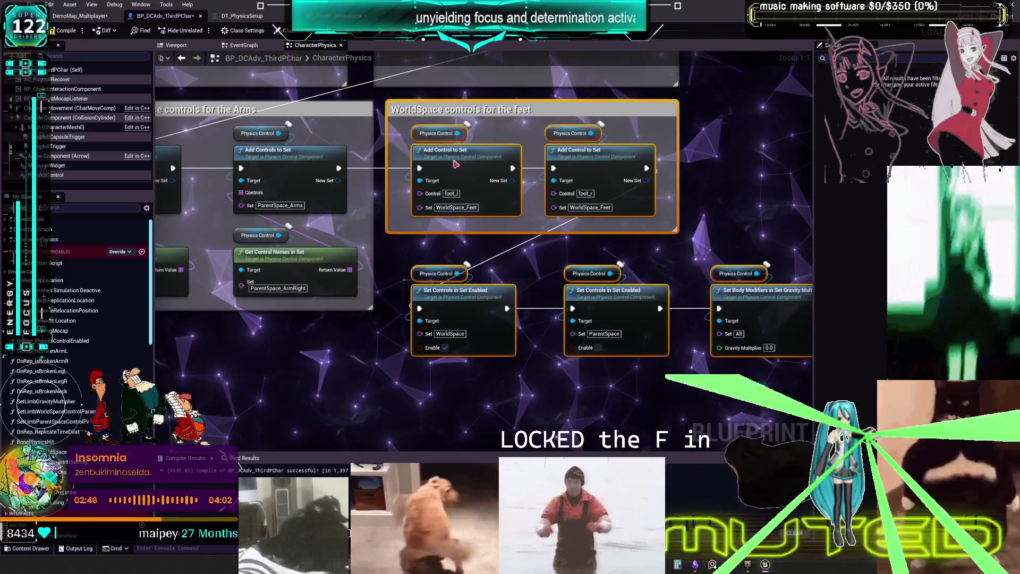
scroll(648, 273, down, 1)
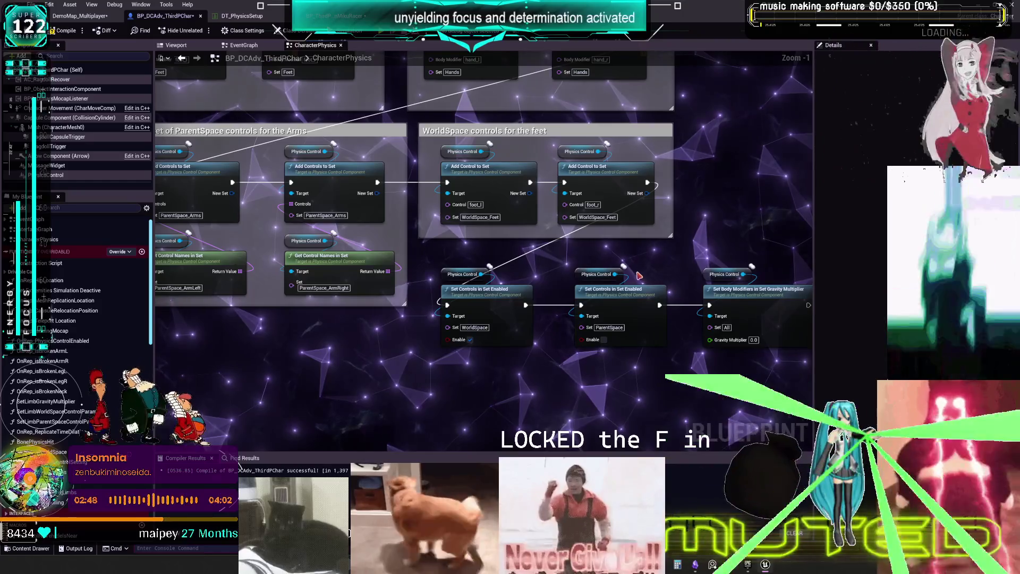
scroll(670, 365, down, 1)
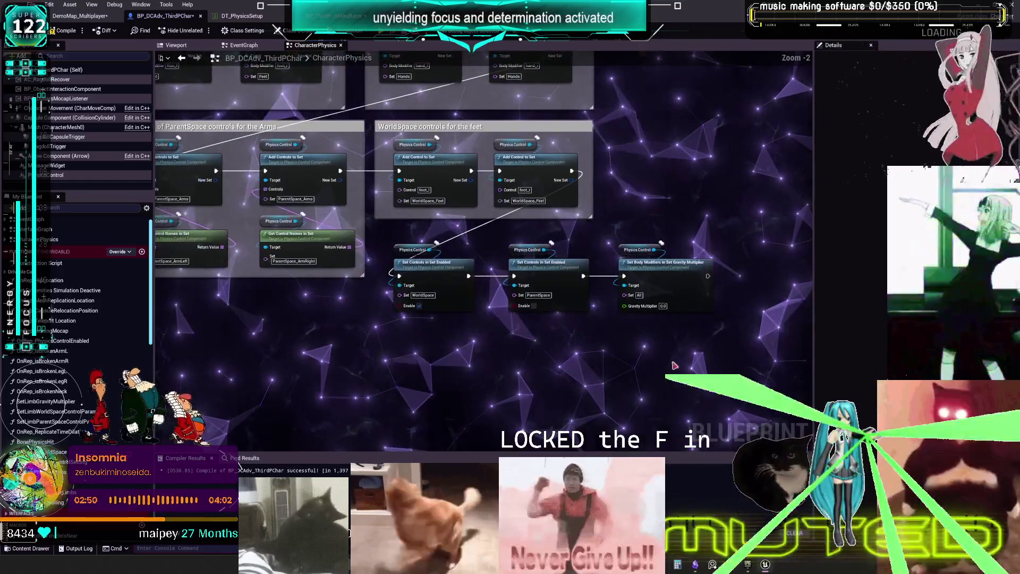
drag(439, 264, 499, 368)
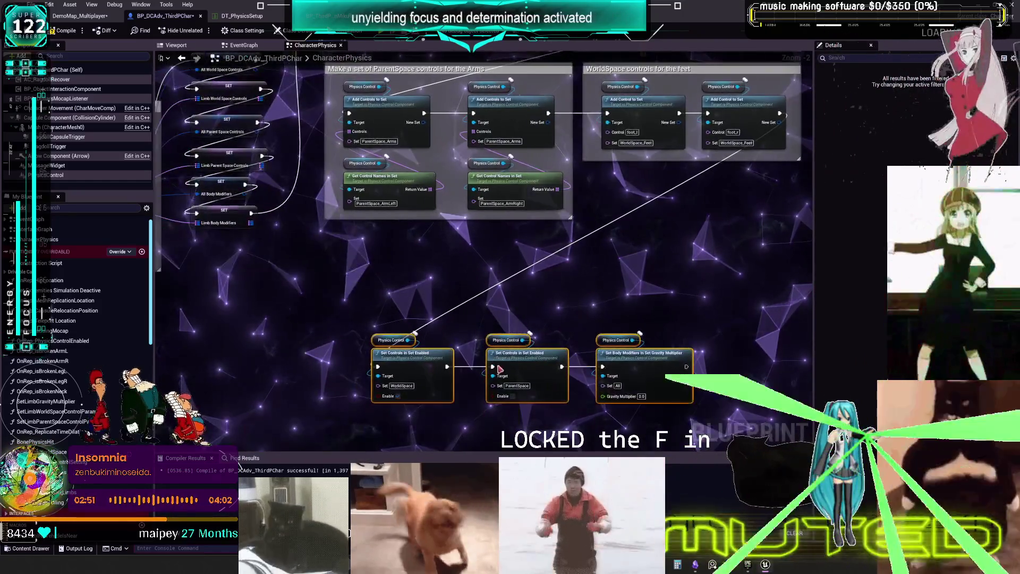
click(390, 337)
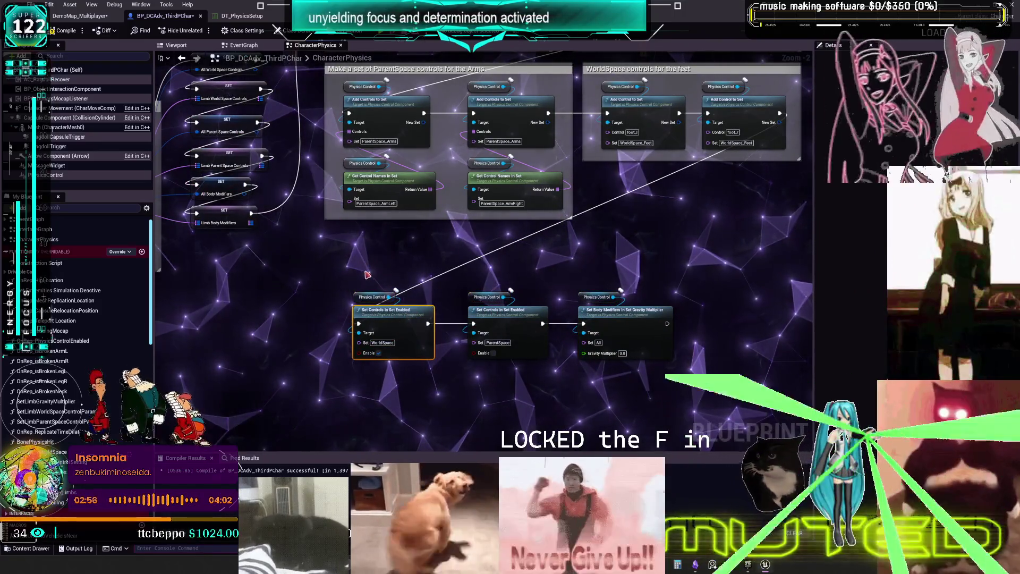
- Select the World Space Control Data getter to show its default values in Details
drag(380, 272, 370, 298)
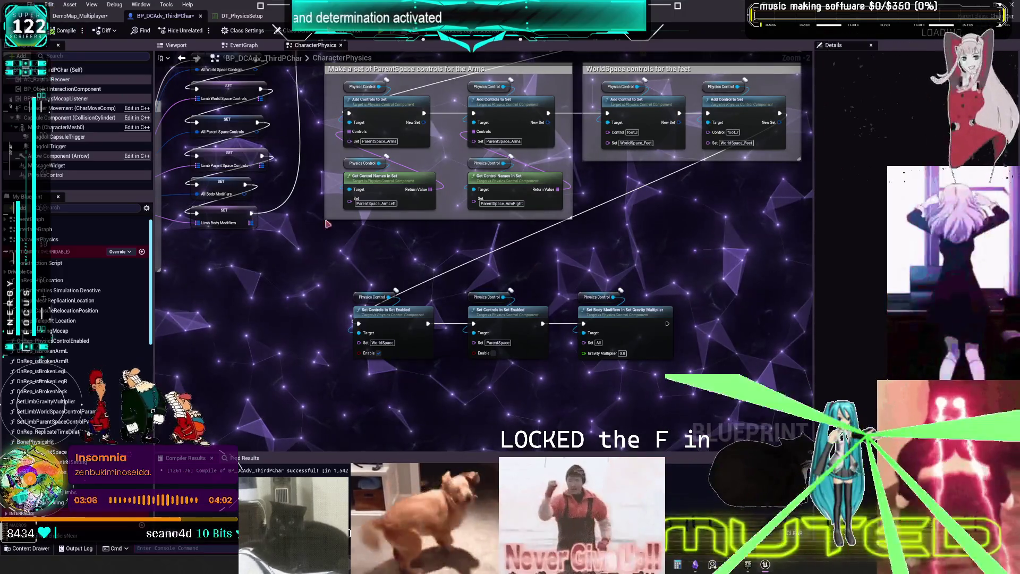
mouse_move(412, 287)
mouse_down()
mouse_move(744, 330)
mouse_move(412, 287)
mouse_up()
scroll(412, 288, up, 2)
click(402, 267)
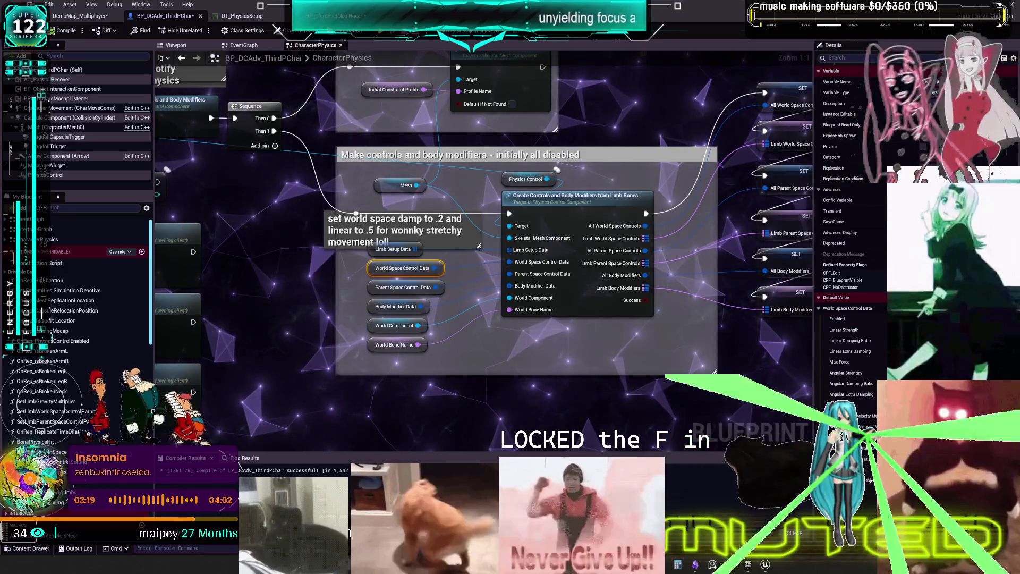
- Show the Initial Constraint Profile's elbow and knee hinge settings, then bring its SET nodes into view
scroll(669, 304, down, 3)
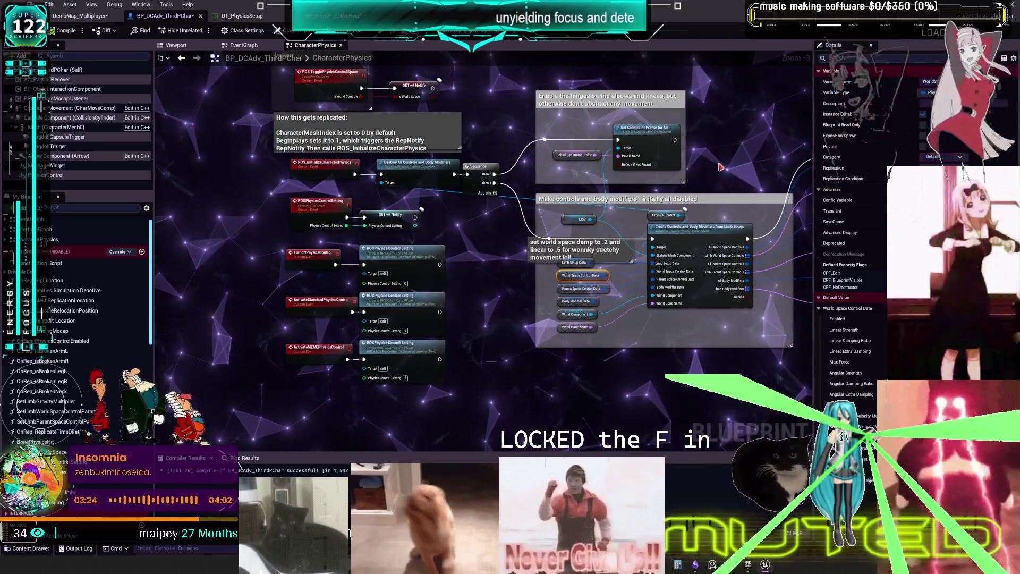
click(574, 159)
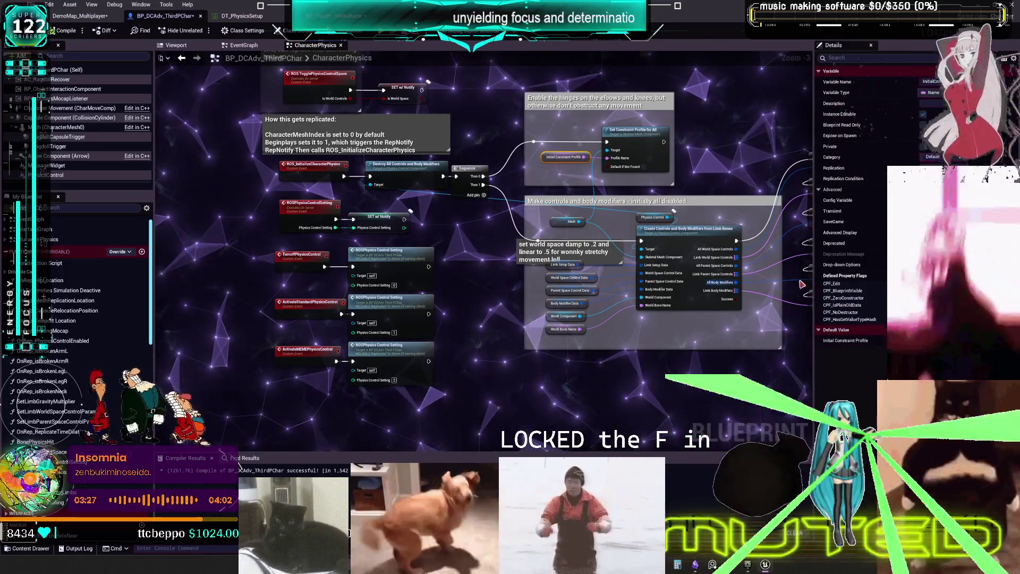
drag(777, 168, 564, 139)
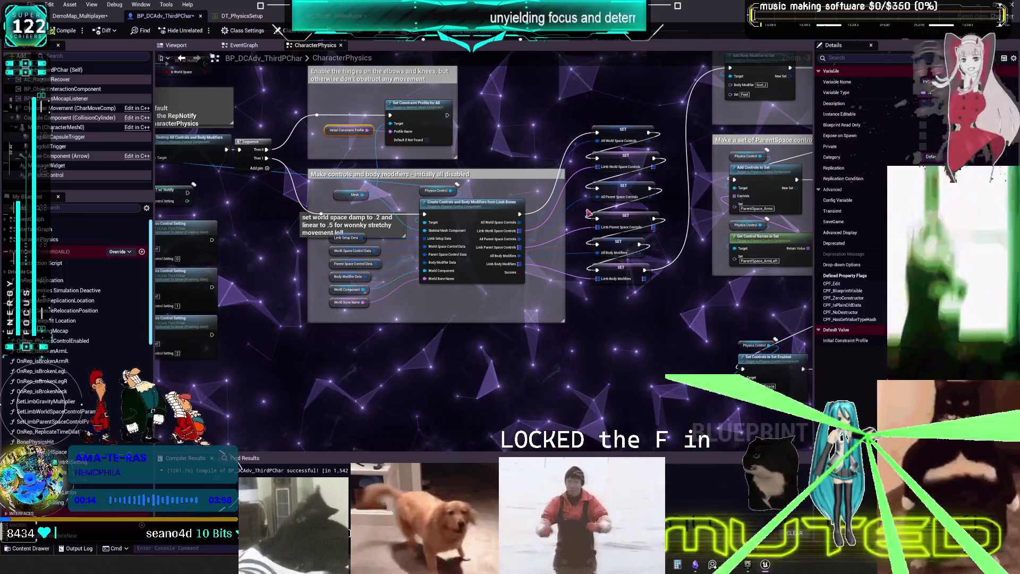
- Review the default values of Limb Setup Data, World Space Control Data and Parent Space Control Data
scroll(370, 270, up, 2)
click(327, 232)
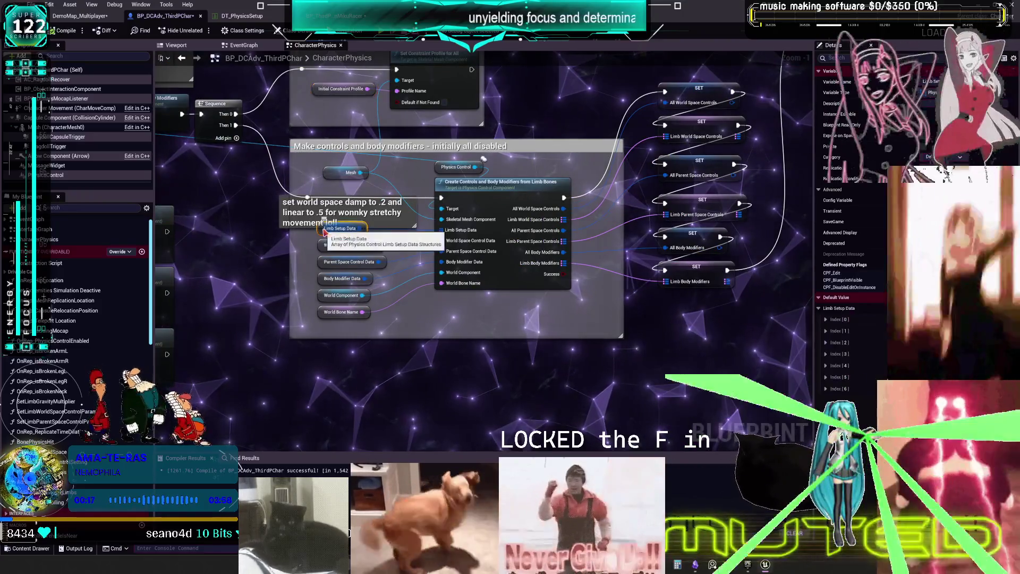
click(819, 309)
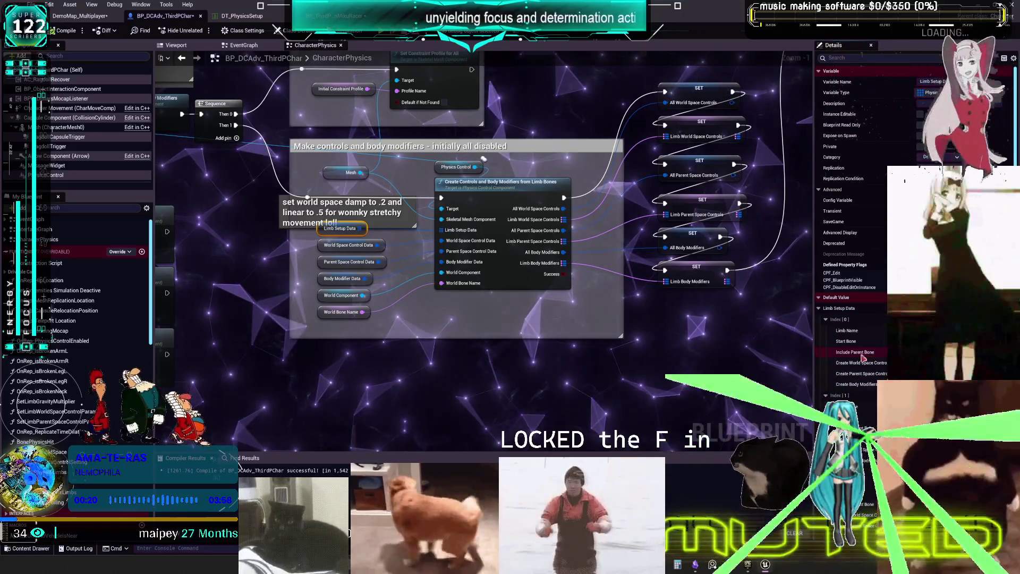
click(348, 245)
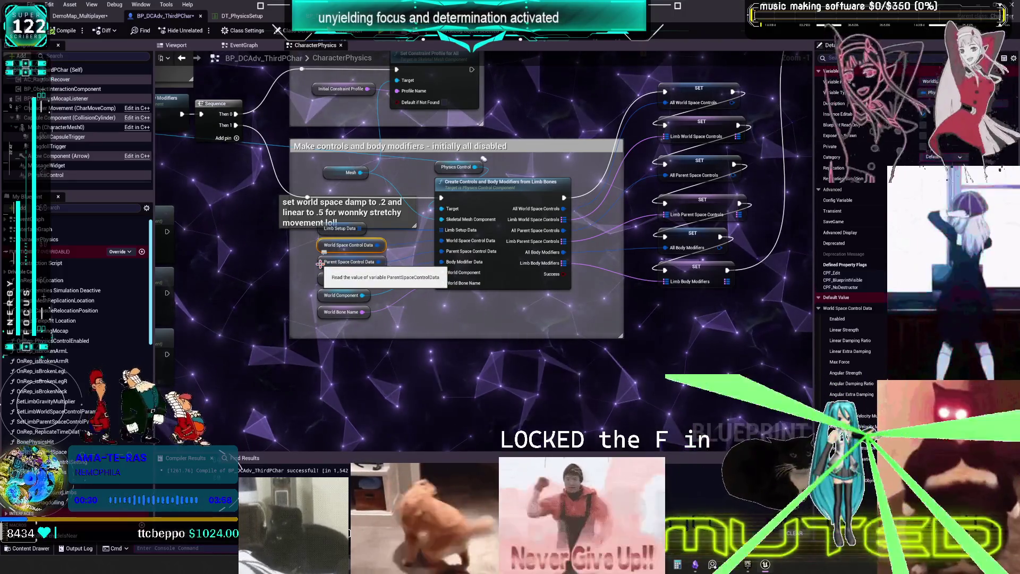
click(321, 263)
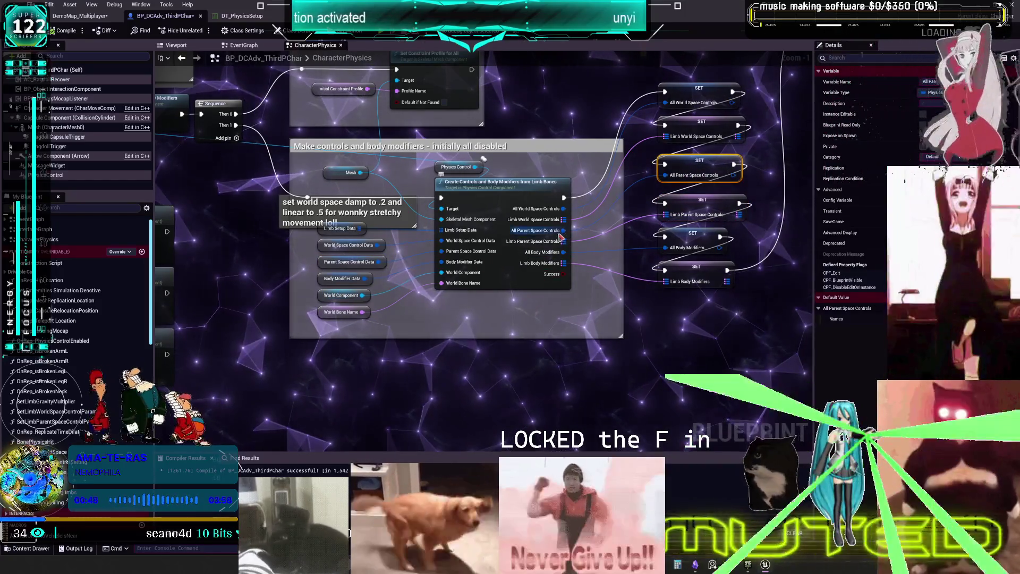
click(324, 264)
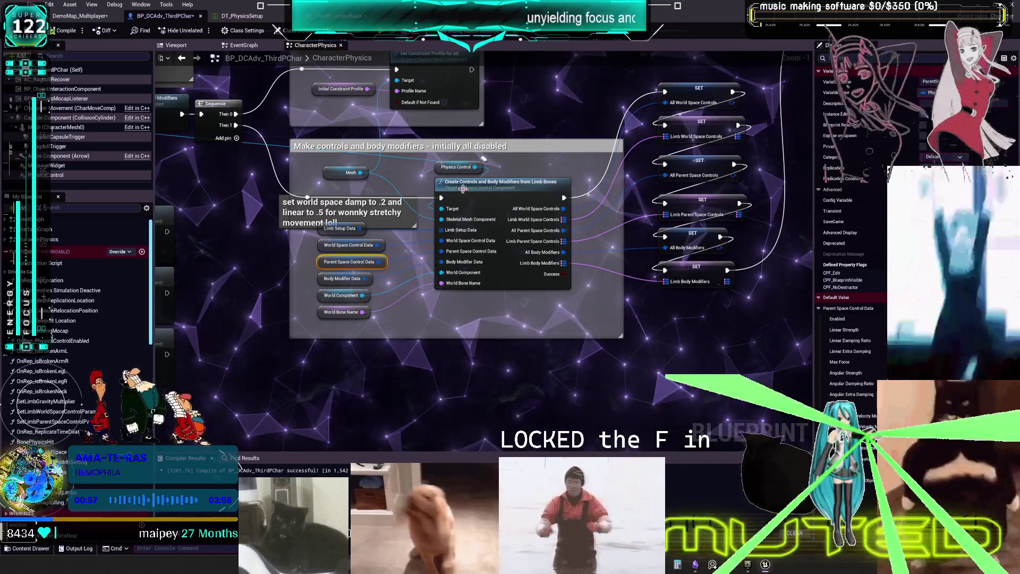
scroll(467, 170, down, 2)
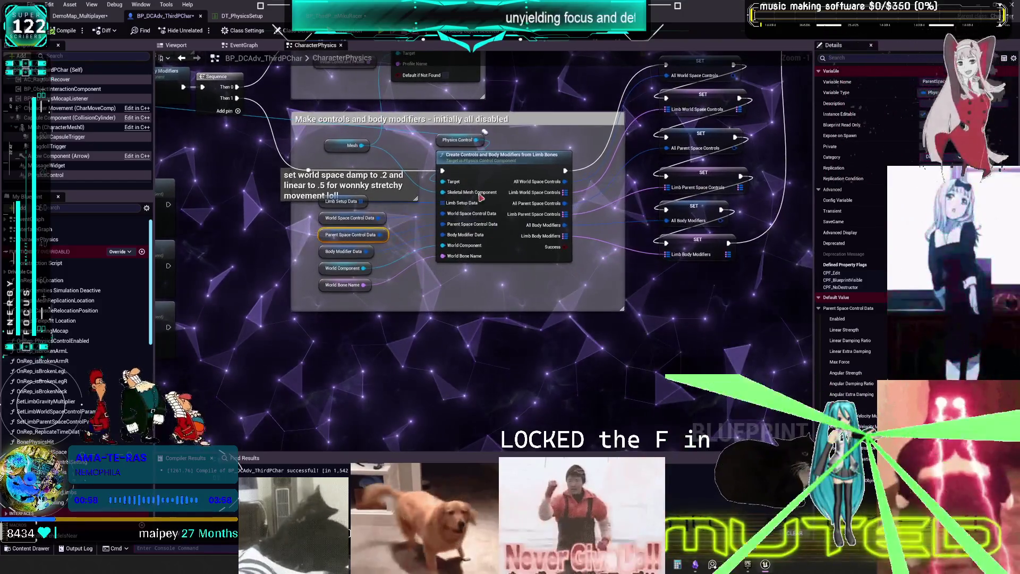
- Add a Set Controls Enabled node from the Physics Control reference's action list
drag(475, 140, 468, 325)
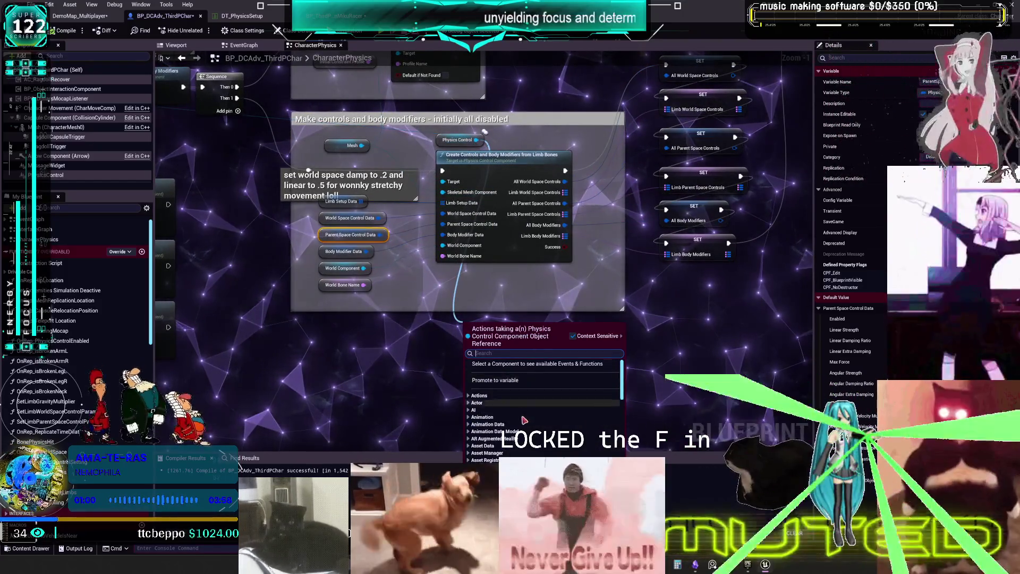
scroll(510, 408, down, 5)
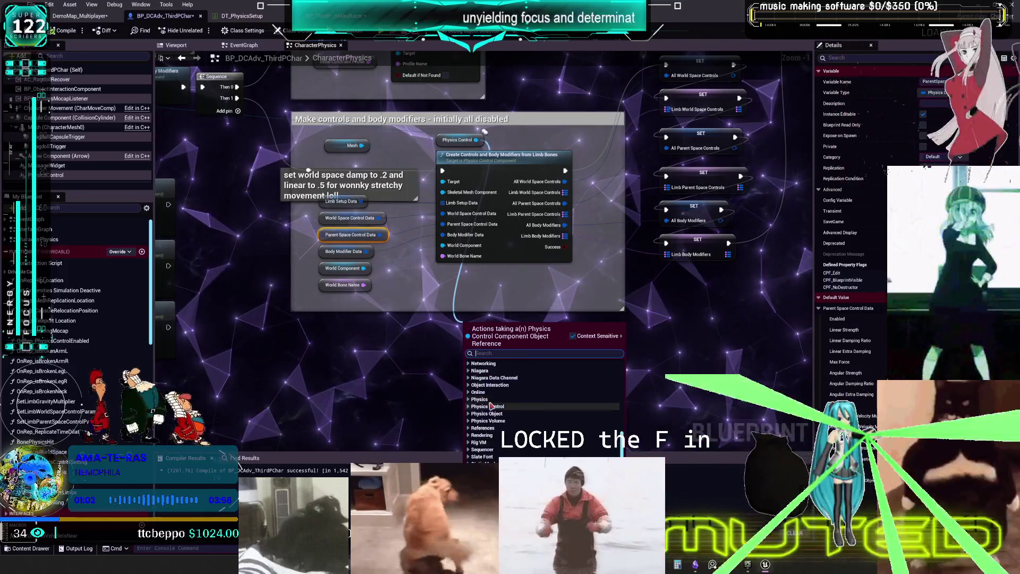
click(468, 406)
scroll(547, 406, down, 1)
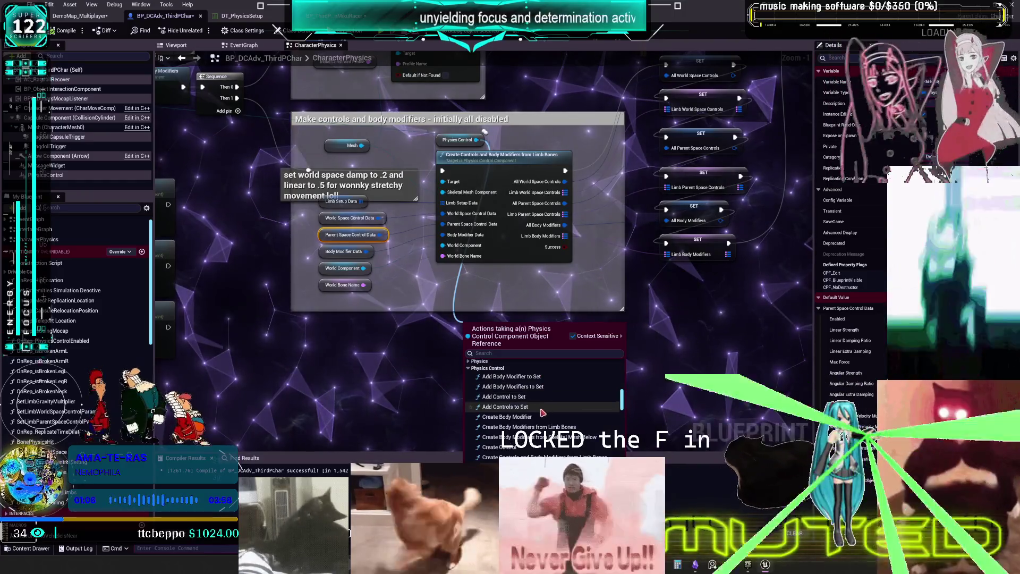
scroll(547, 406, down, 2)
scroll(547, 405, down, 1)
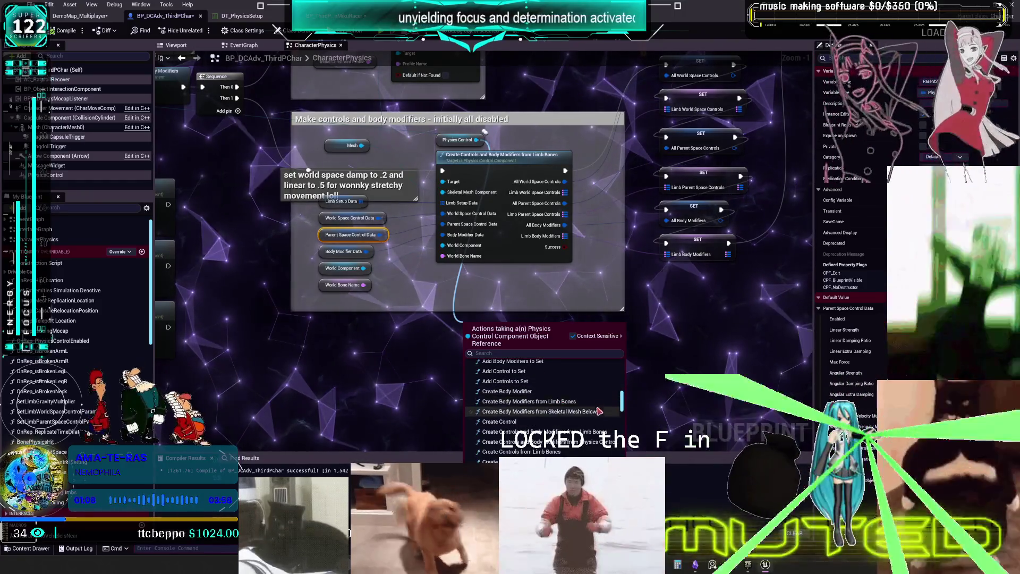
scroll(590, 405, down, 2)
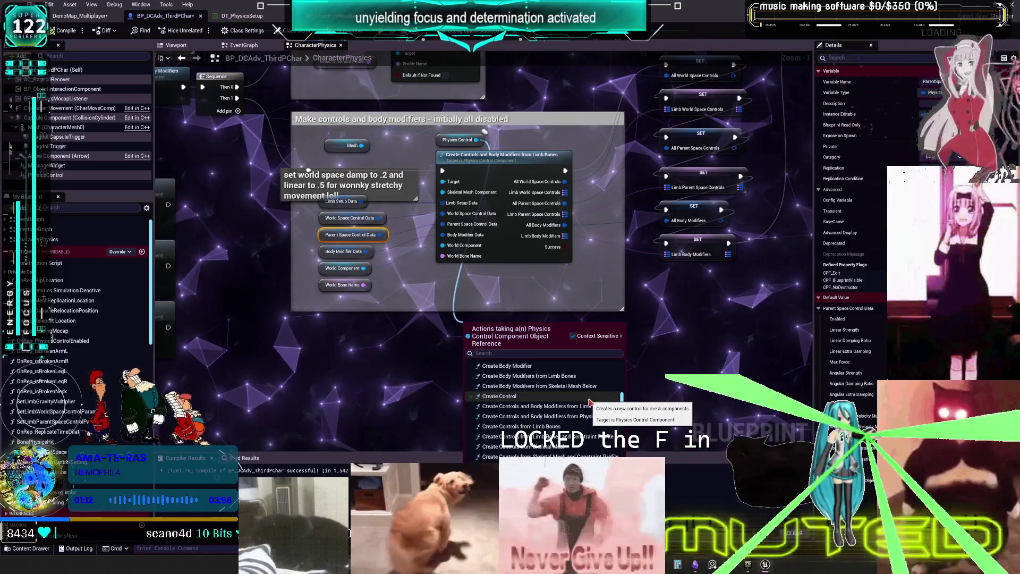
scroll(584, 401, down, 1)
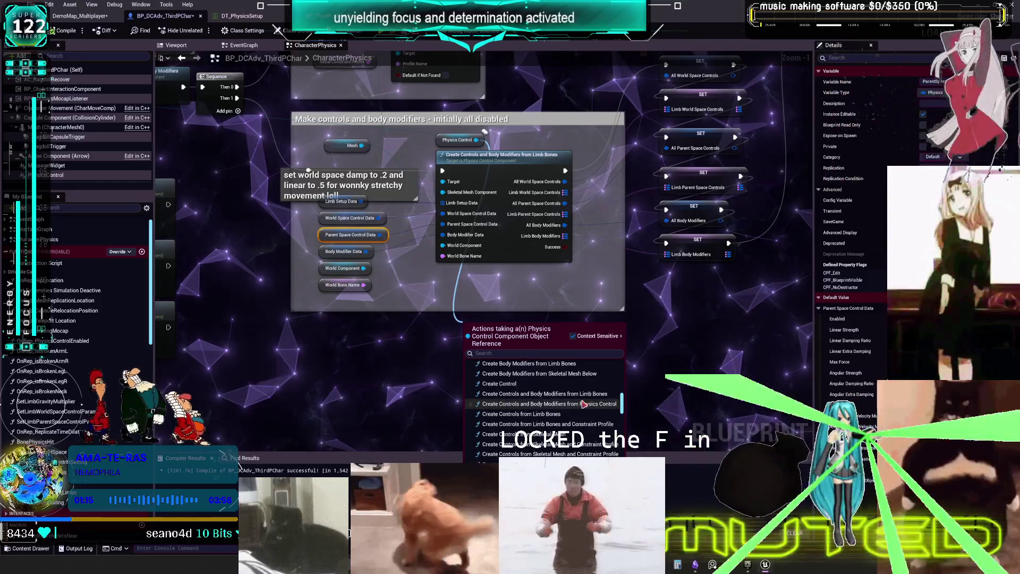
scroll(582, 408, down, 1)
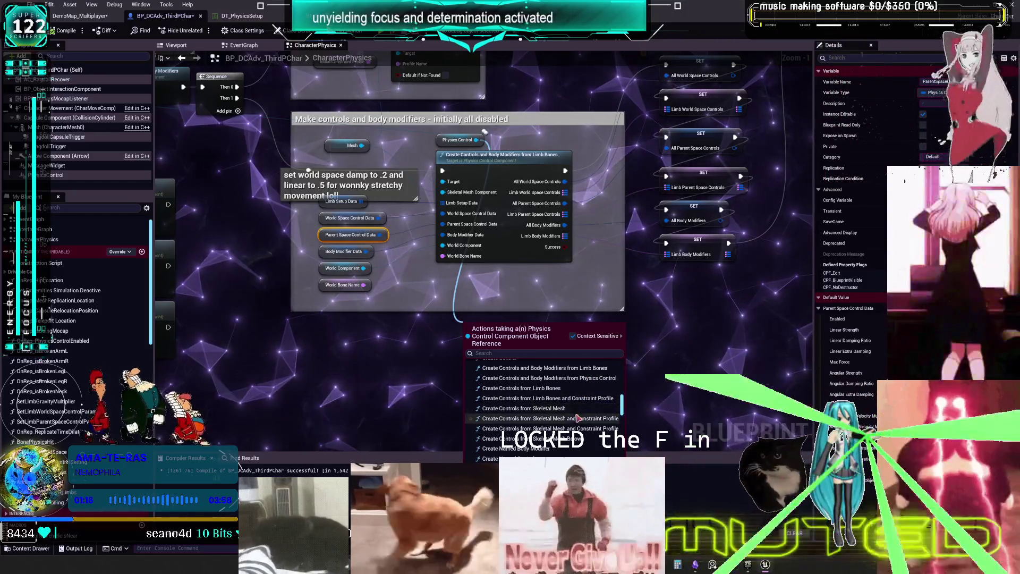
scroll(583, 436, down, 3)
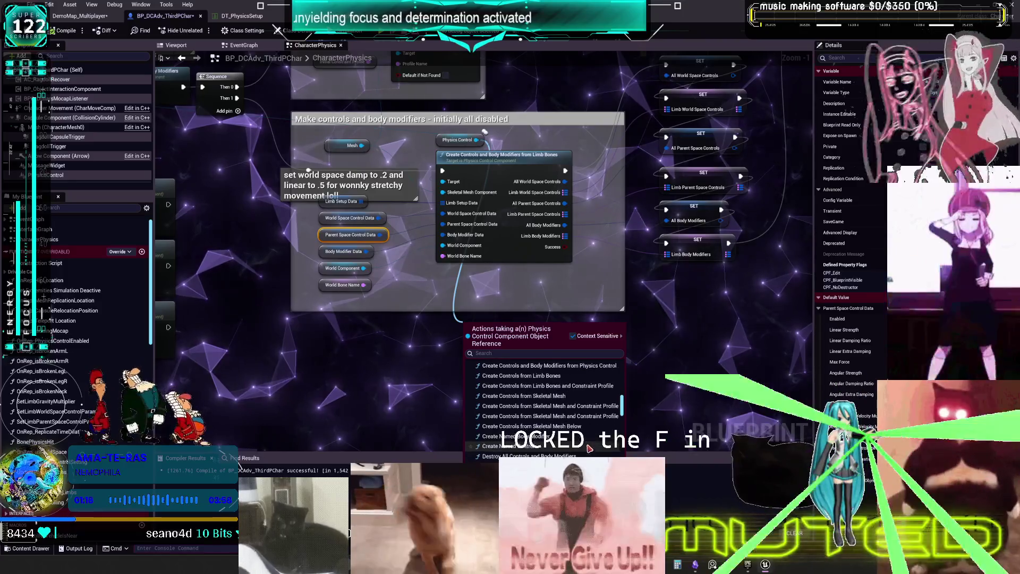
scroll(587, 446, down, 10)
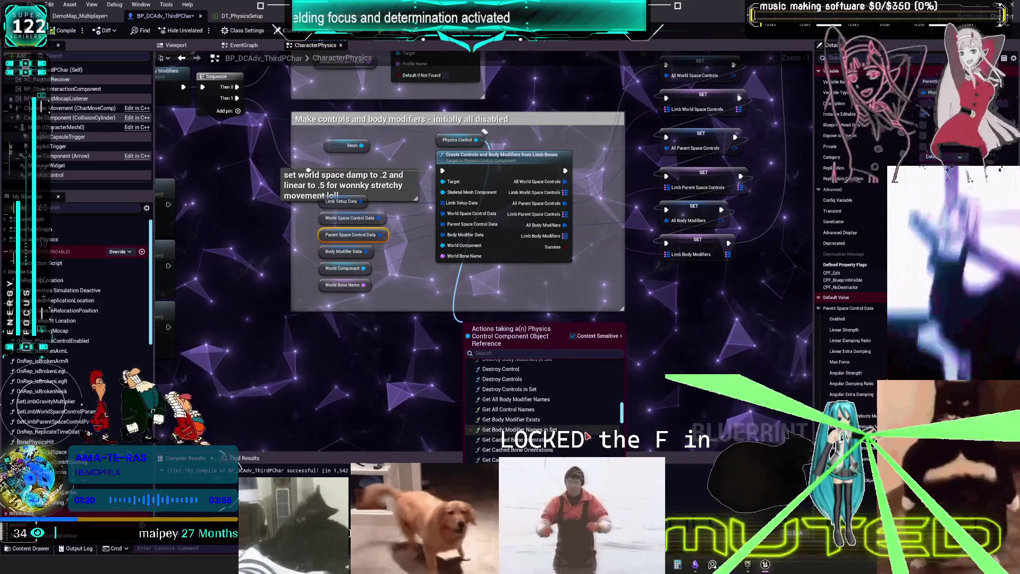
scroll(584, 428, down, 4)
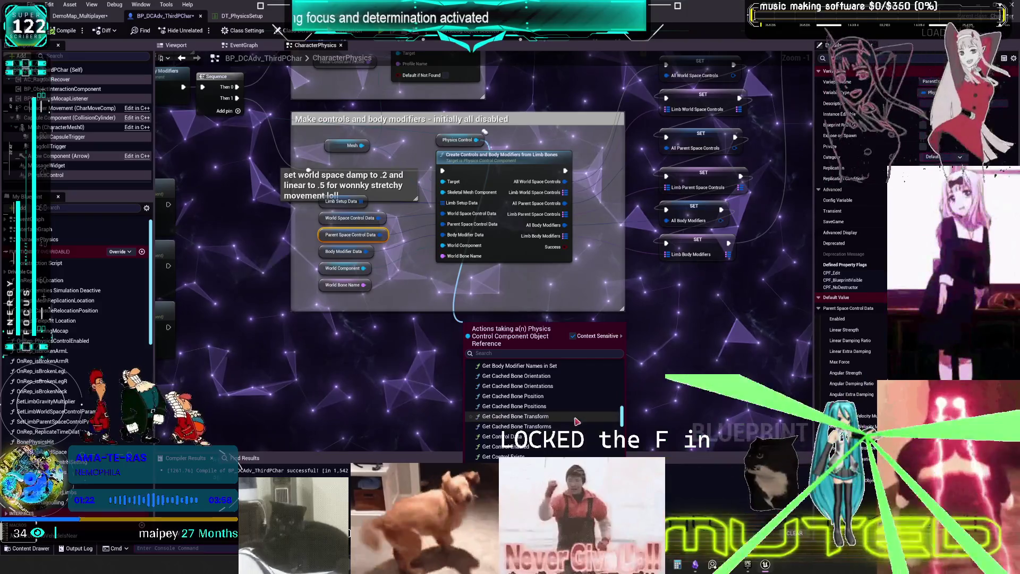
scroll(573, 417, down, 1)
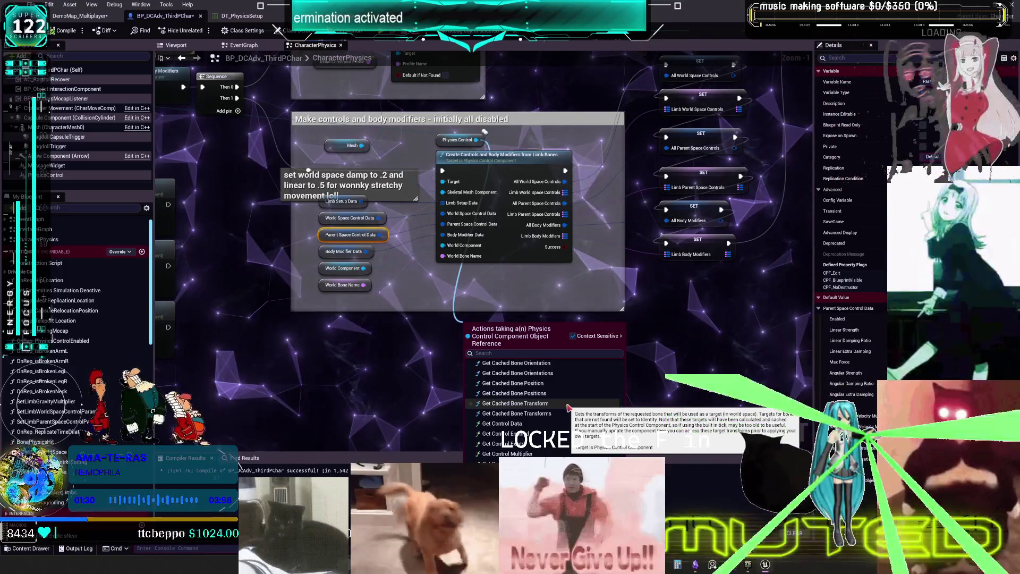
scroll(556, 404, down, 3)
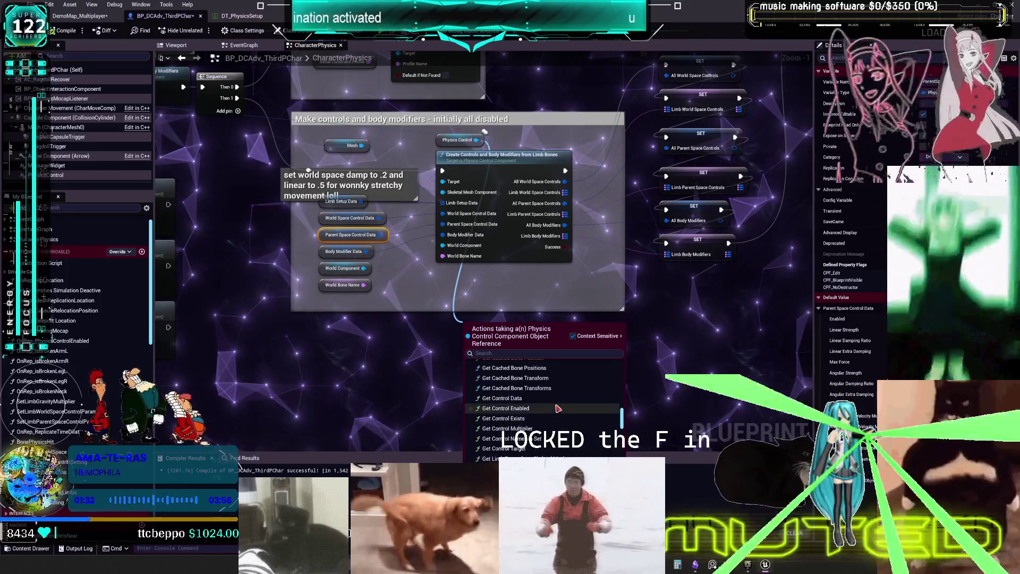
scroll(557, 408, down, 3)
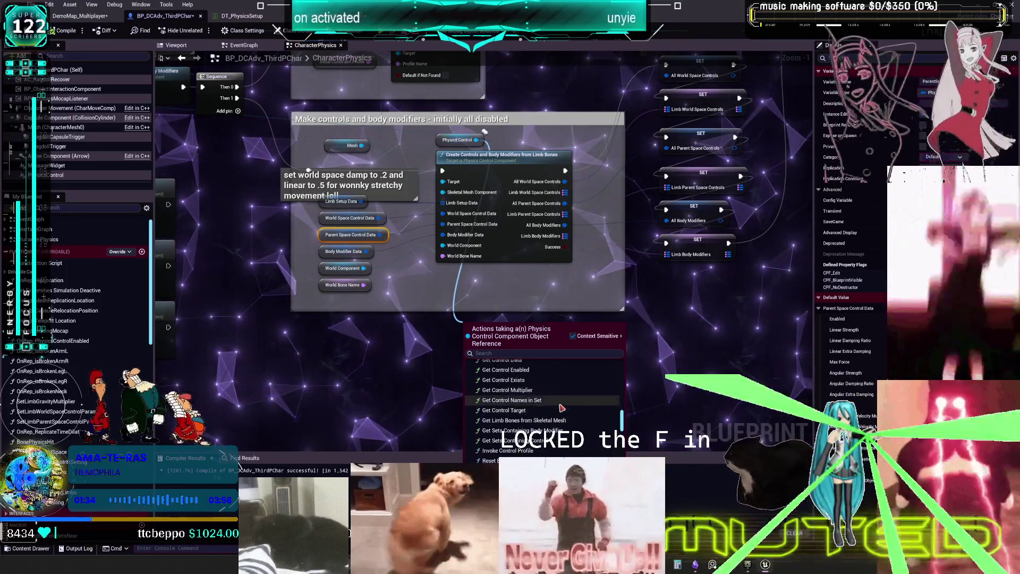
scroll(559, 409, down, 5)
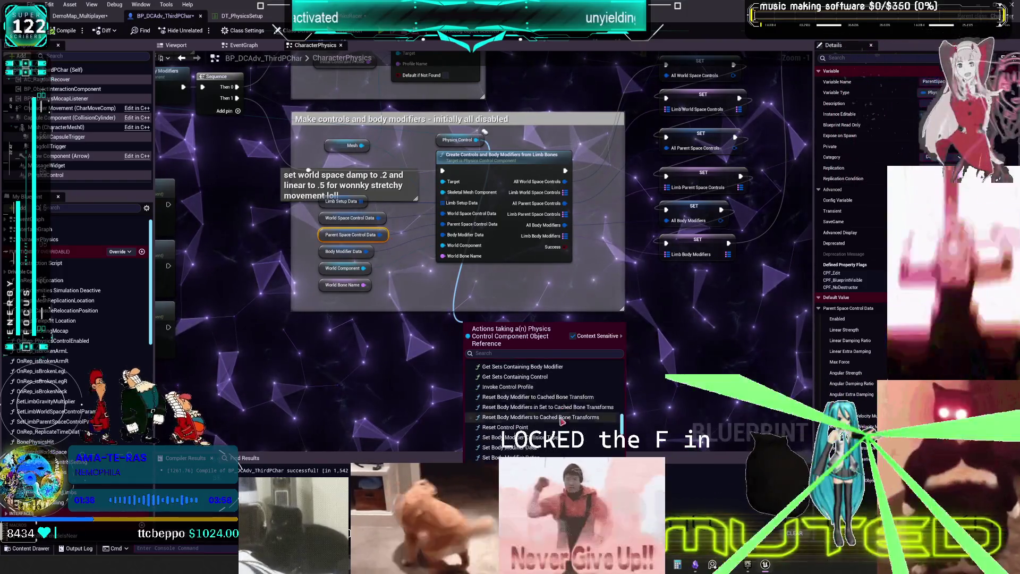
scroll(558, 421, down, 2)
scroll(563, 421, down, 3)
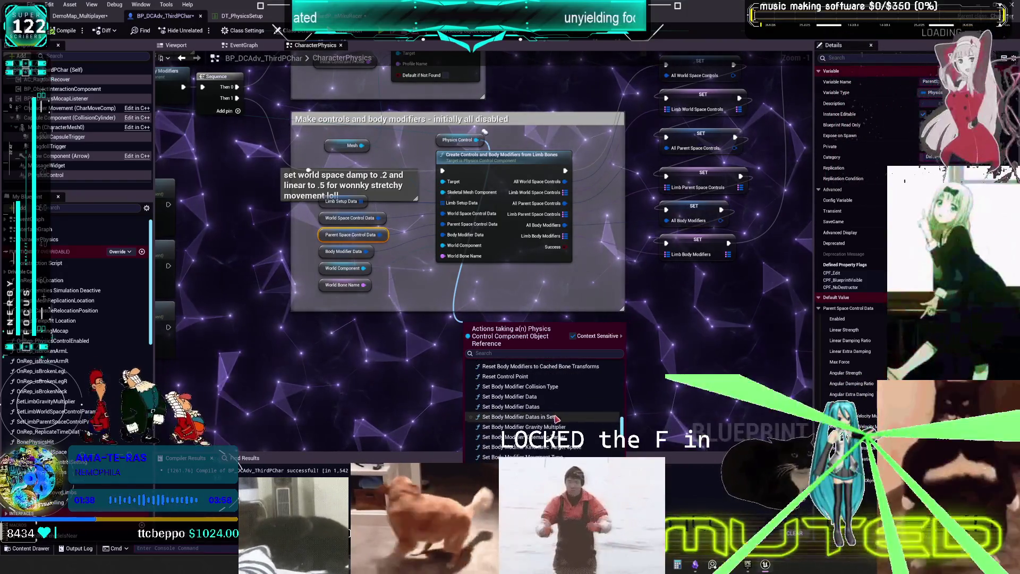
scroll(566, 420, down, 5)
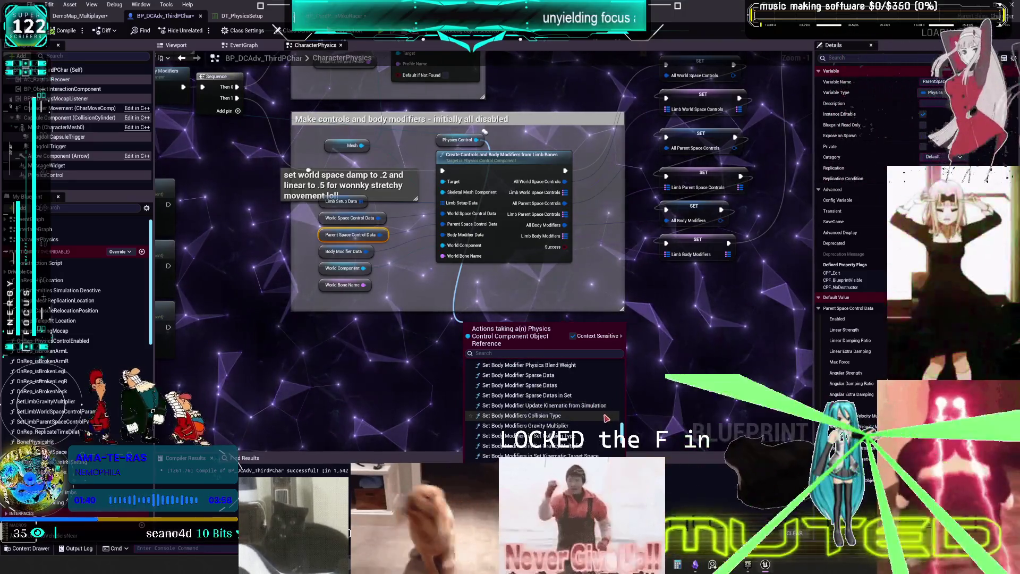
scroll(604, 414, up, 5)
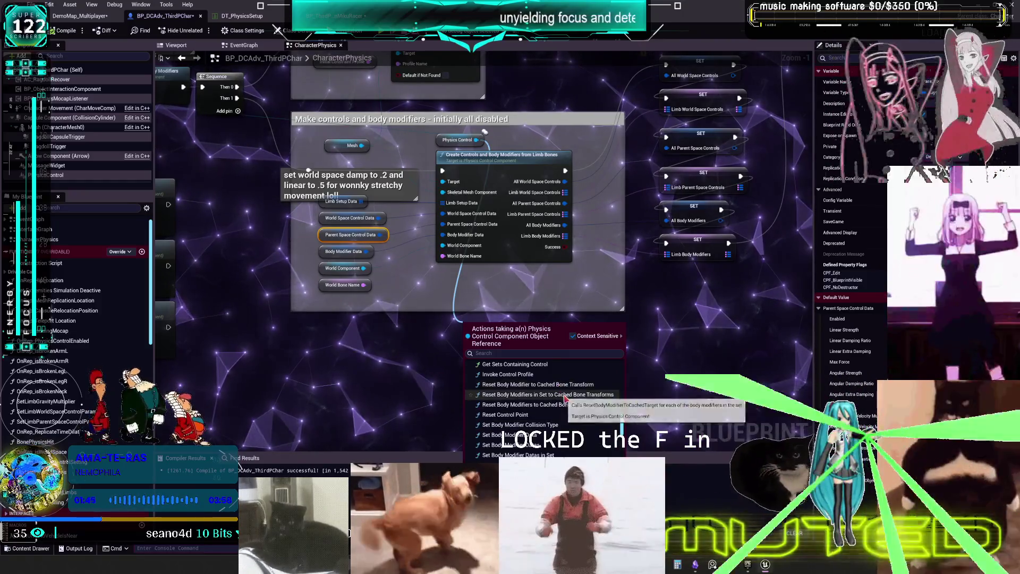
scroll(575, 412, up, 1)
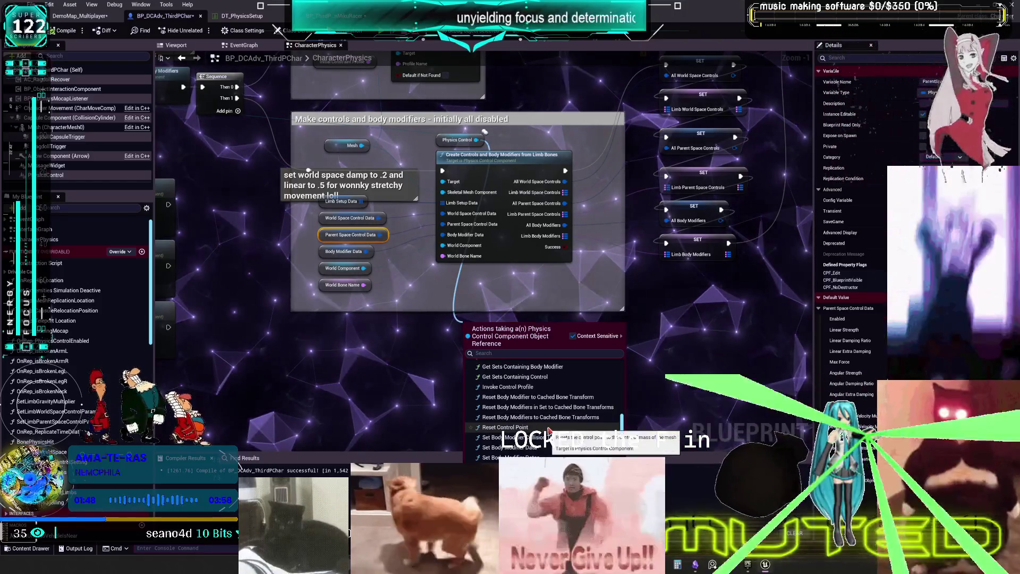
scroll(545, 432, down, 5)
scroll(579, 423, down, 6)
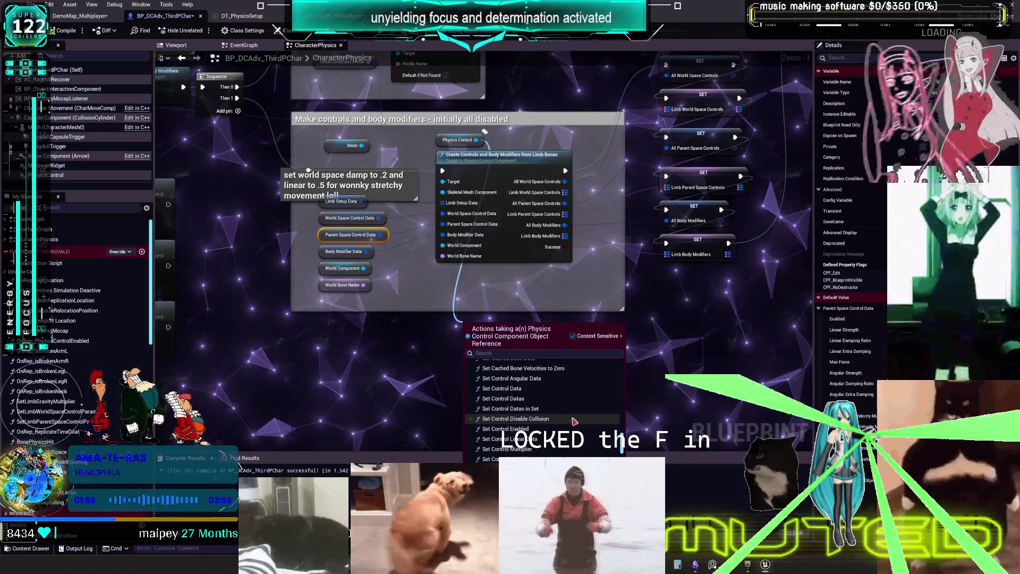
scroll(573, 432, down, 2)
scroll(562, 412, down, 5)
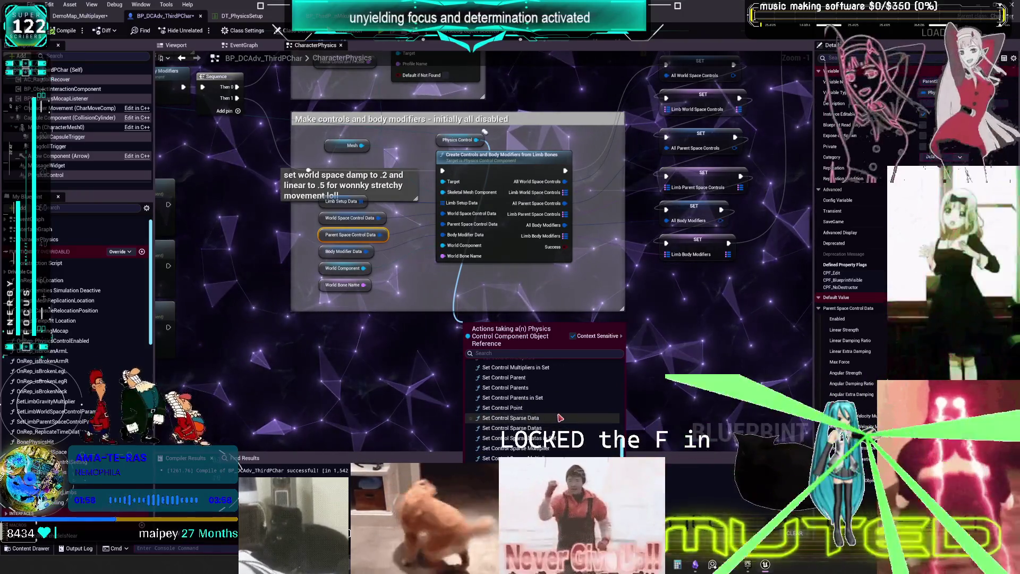
scroll(563, 428, down, 5)
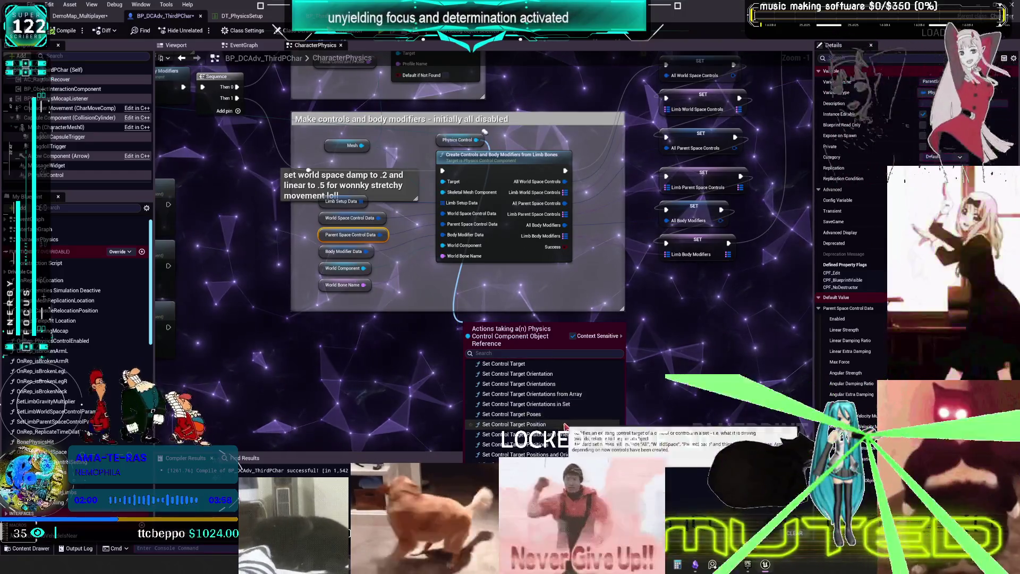
scroll(559, 428, down, 3)
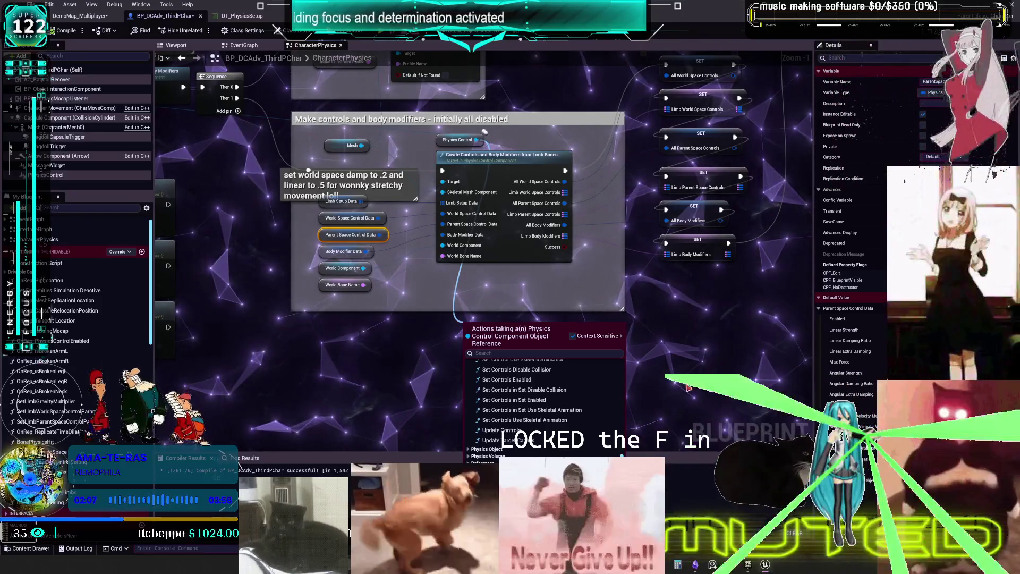
click(539, 379)
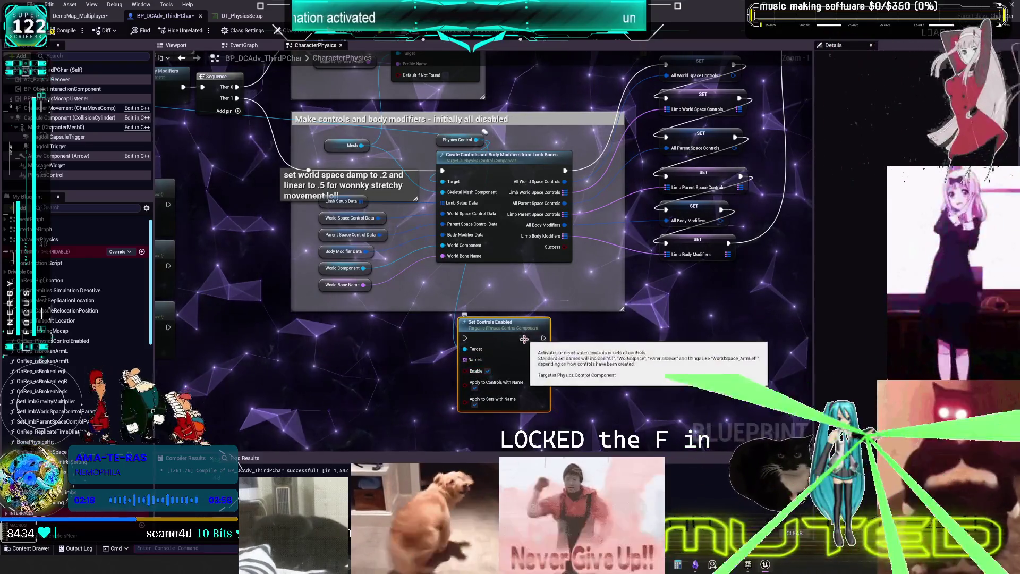
- Turn off Enable on Set Controls Enabled, wire a Physics Control getter to its Target, and compile
click(487, 371)
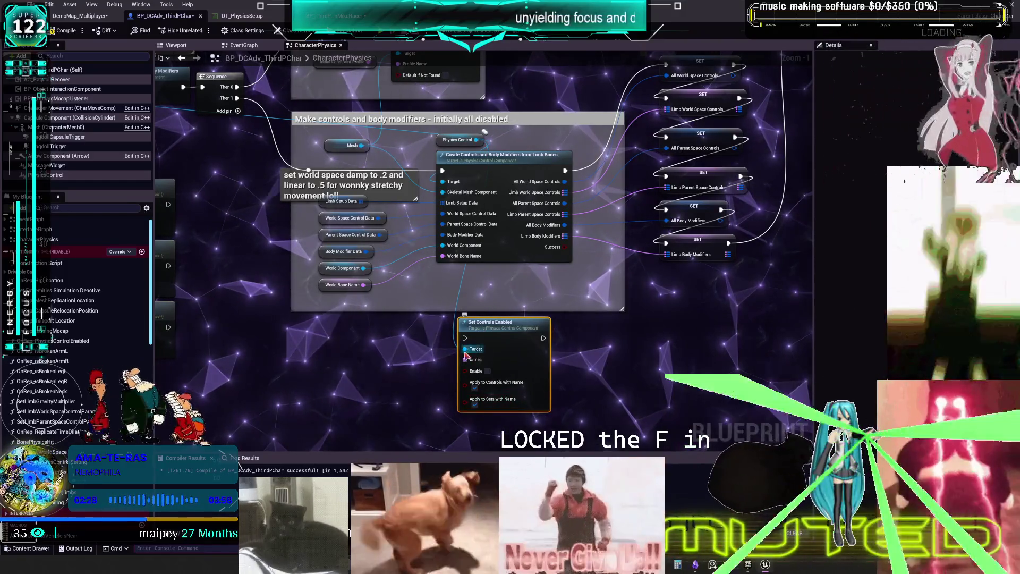
click(457, 140)
drag(438, 392, 454, 313)
key(ctrl+v)
mouse_move(486, 274)
mouse_down()
mouse_move(507, 314)
mouse_move(517, 267)
mouse_move(481, 332)
mouse_up()
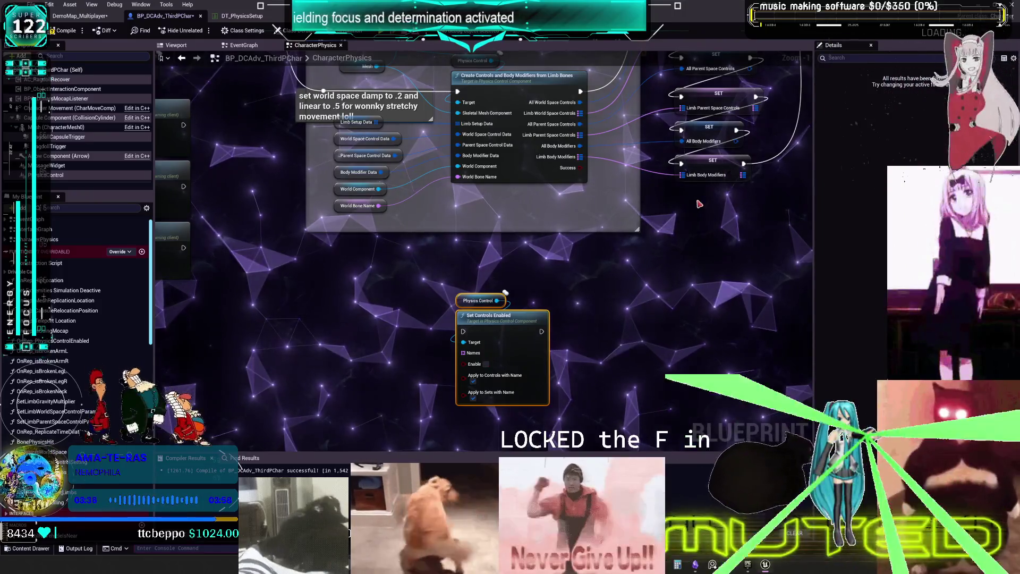
scroll(327, 387, down, 3)
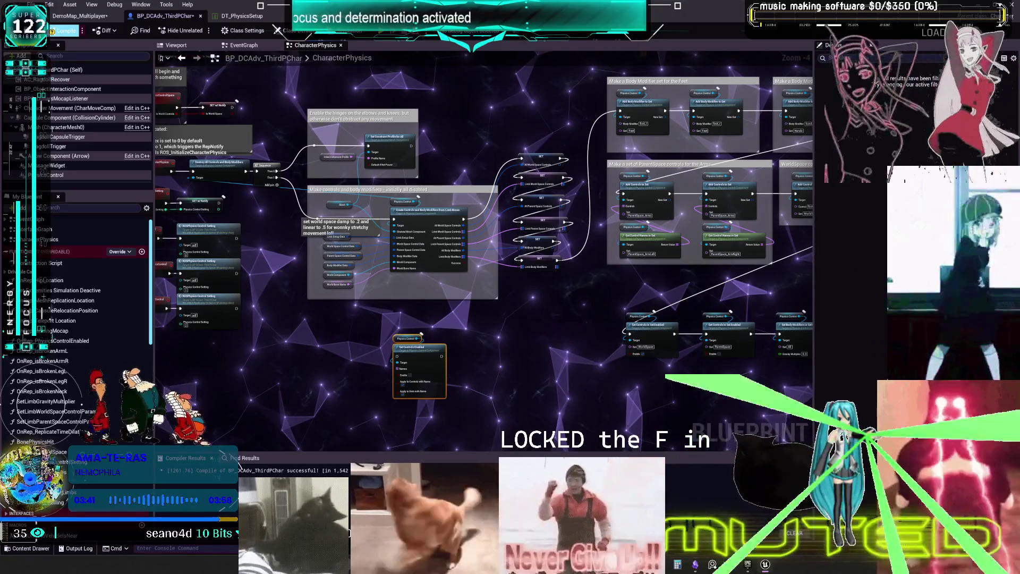
click(64, 30)
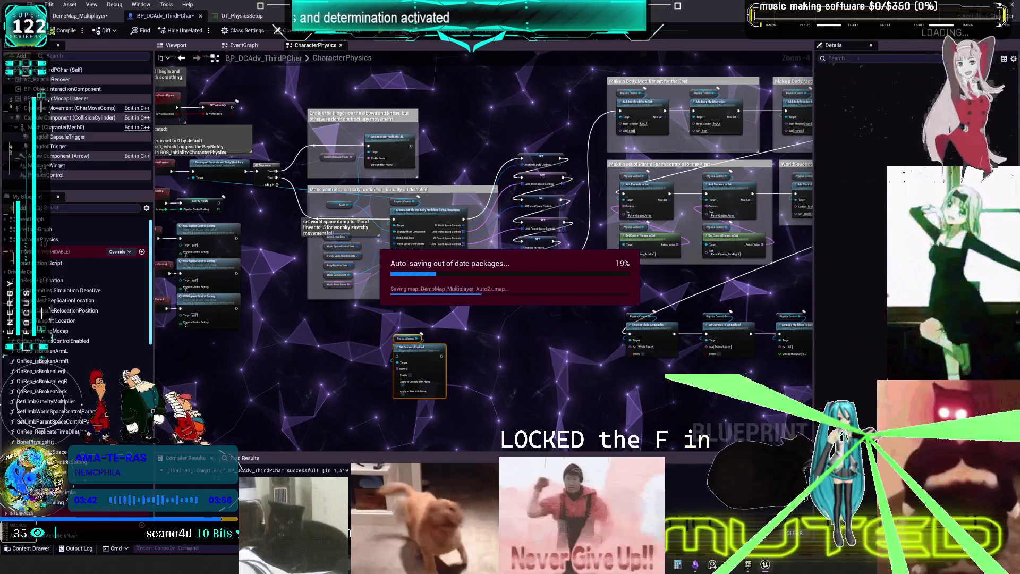
- Step from OnRep_isBrokenArmL into UpdatePhysicsLimbs and SetLimbWorldSpaceControlParams, then return to UpdatePhysicsLimbs
scroll(541, 206, down, 3)
drag(541, 206, 469, 214)
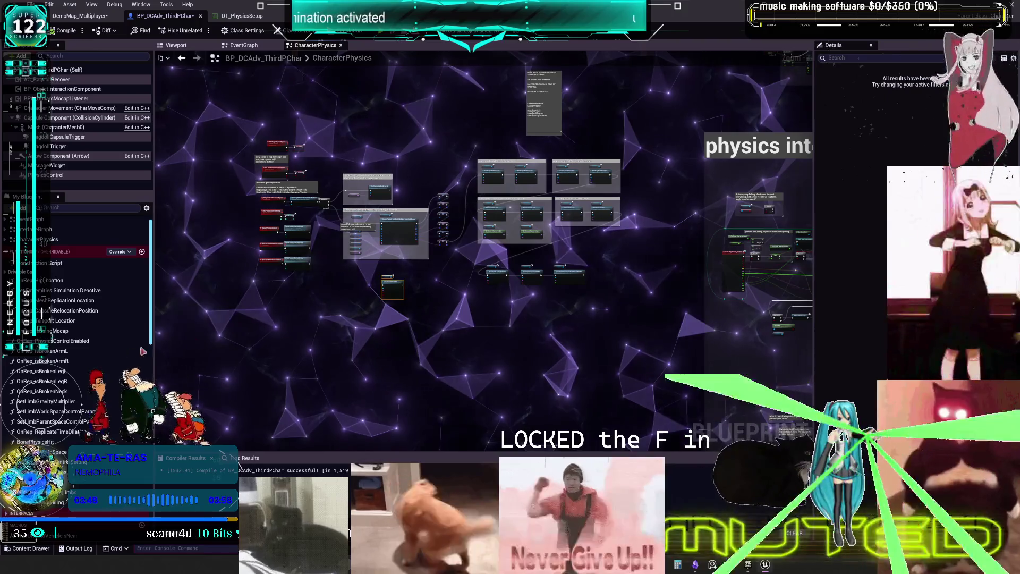
double_click(62, 353)
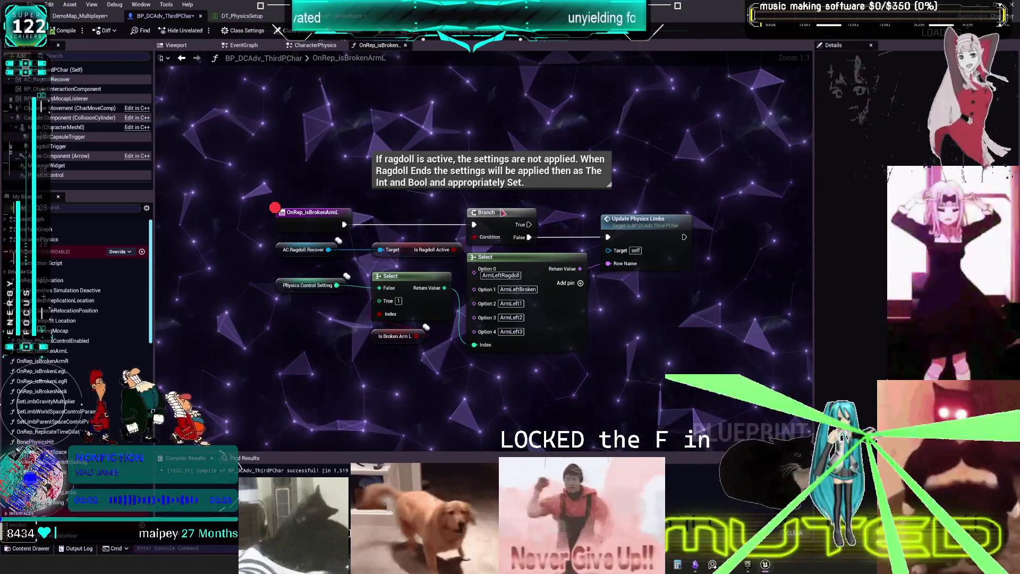
double_click(632, 221)
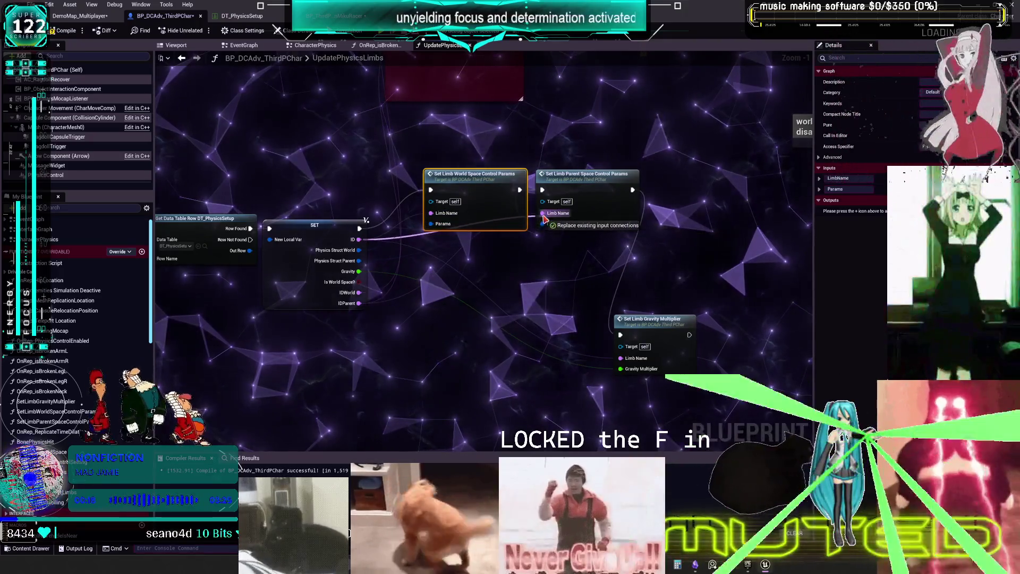
double_click(482, 181)
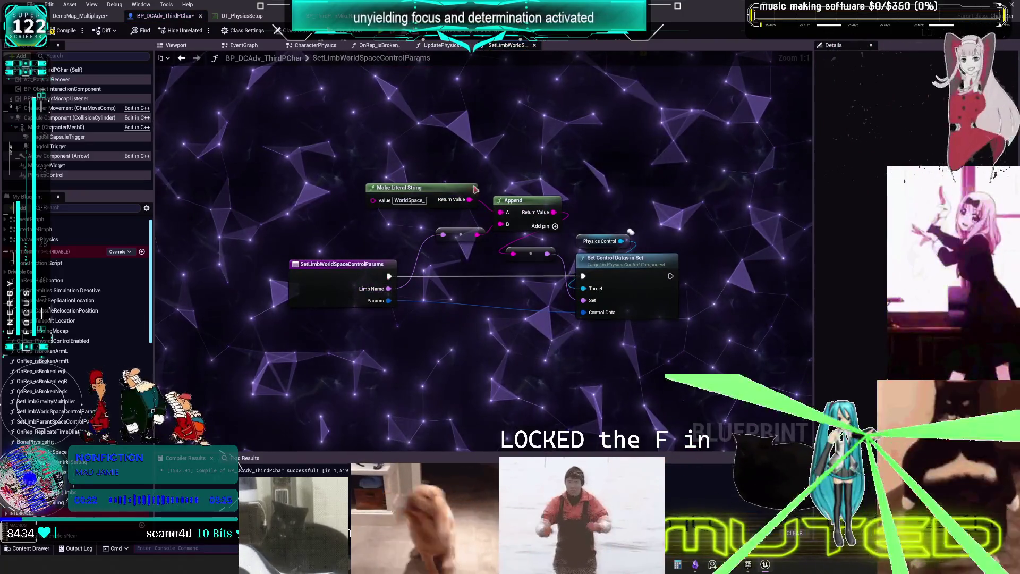
click(181, 57)
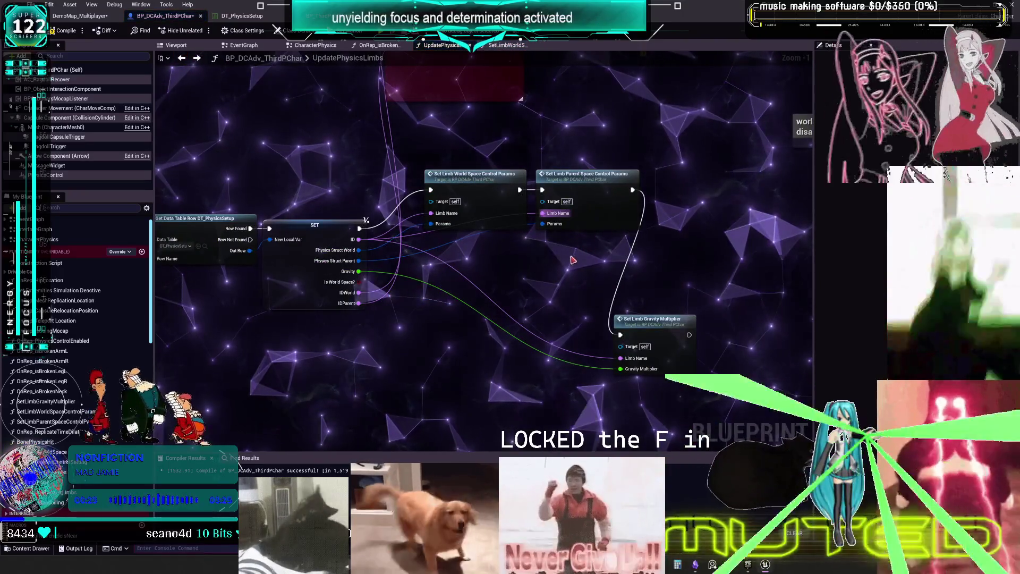
- Move Set Limb Gravity Multiplier beside the other setters and start a multiplayer play test
mouse_move(662, 327)
mouse_down()
mouse_move(712, 234)
mouse_move(734, 244)
mouse_up()
click(64, 30)
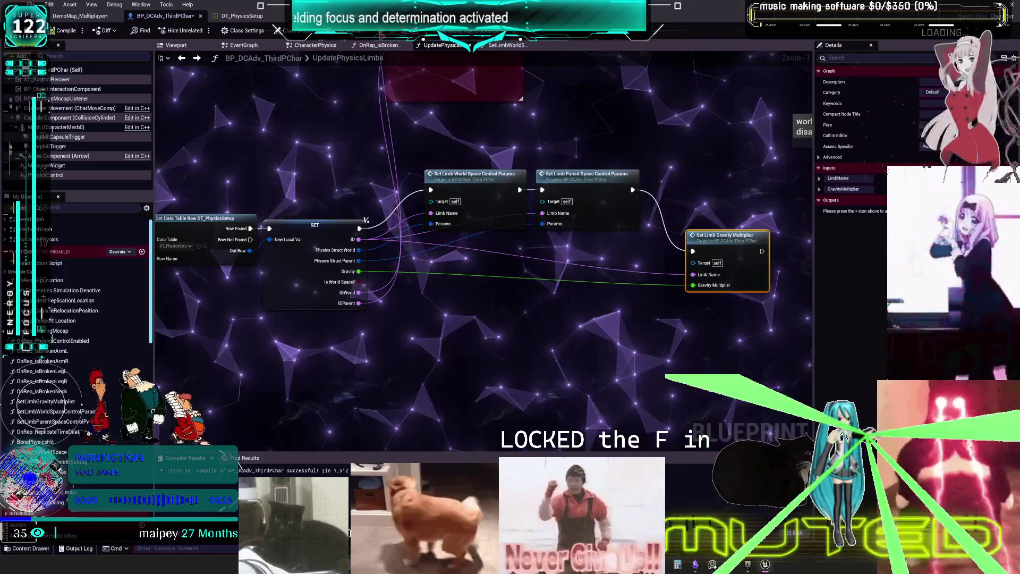
key(alt+p)
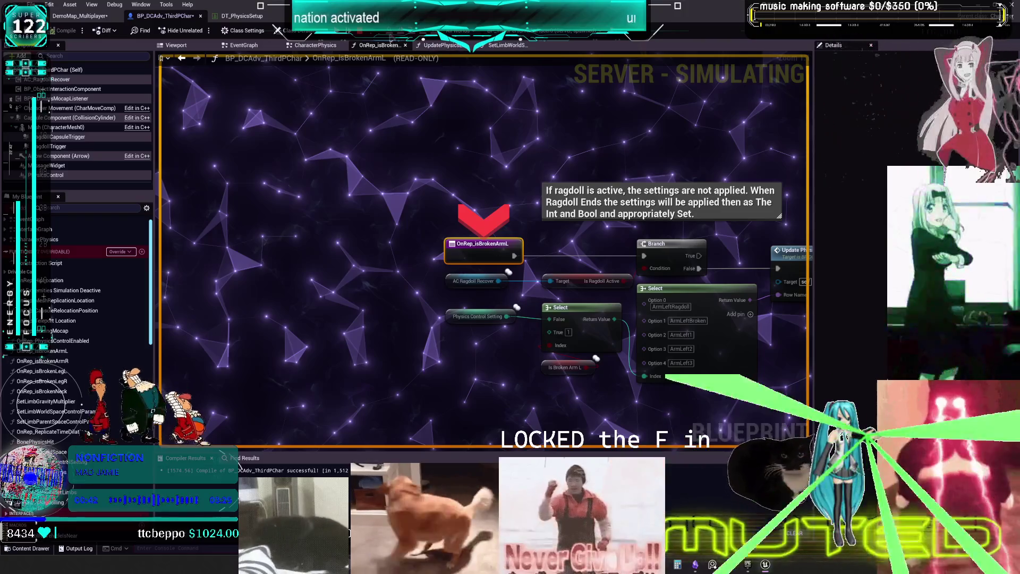
click(473, 279)
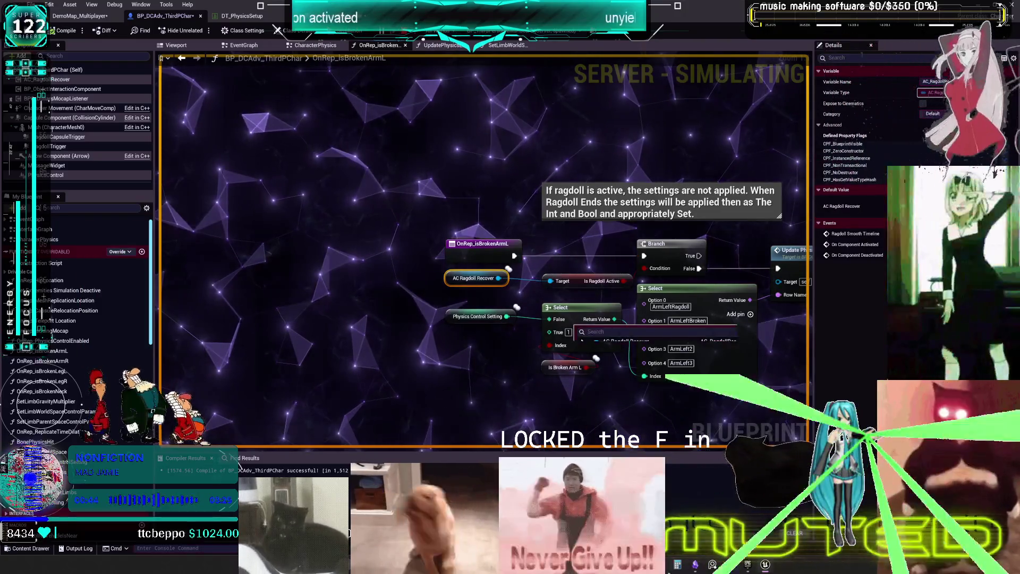
- Check the game preview, stop the play session, and switch to the BP_ThirdPersonMikuRacer Event Graph
click(765, 564)
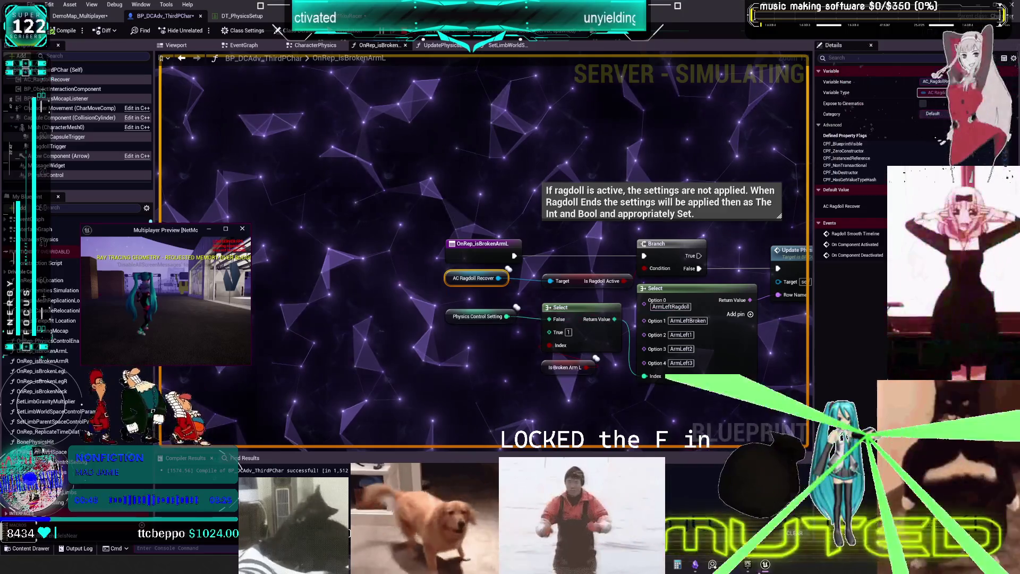
click(765, 565)
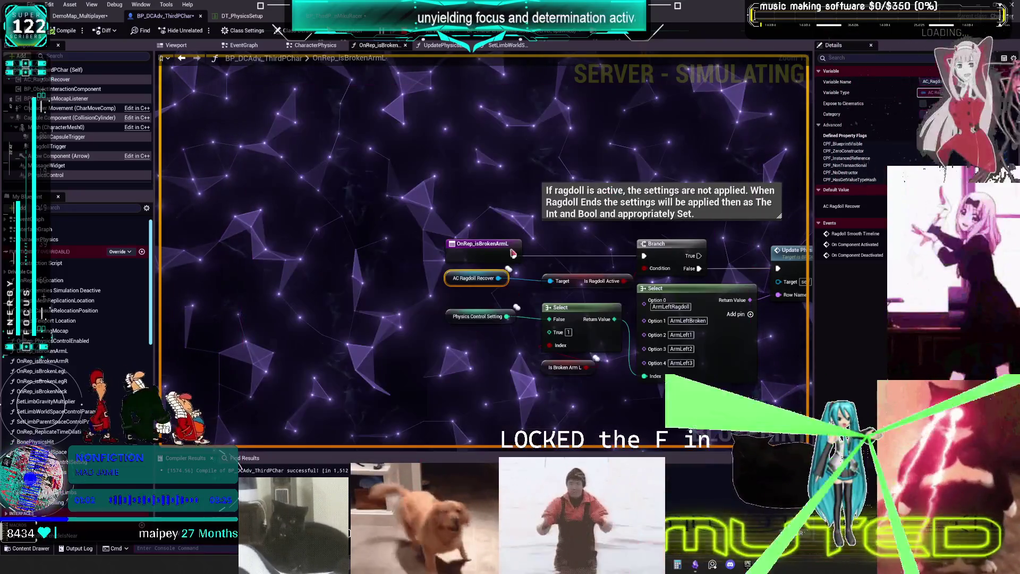
click(493, 197)
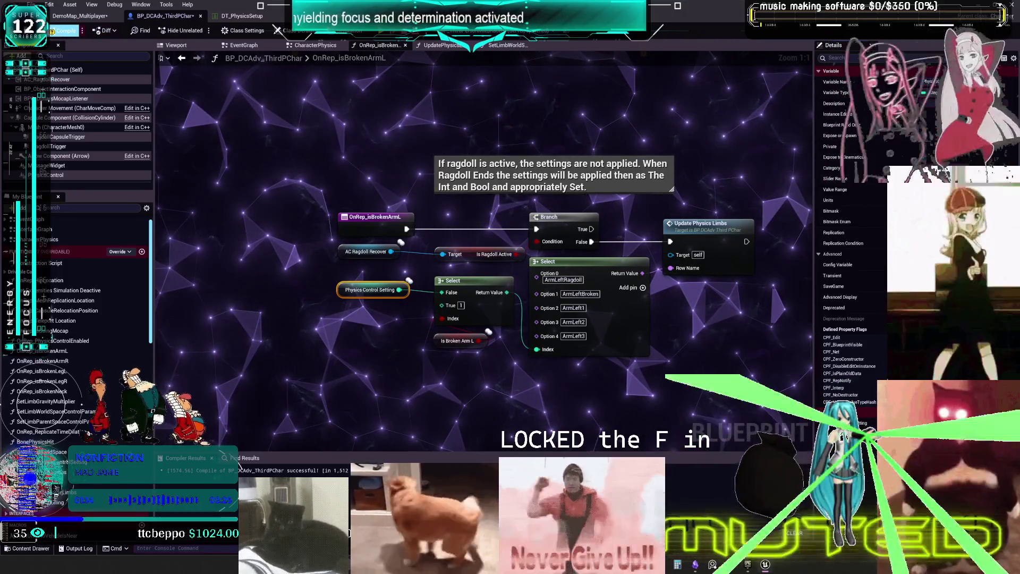
key(alt+Tab)
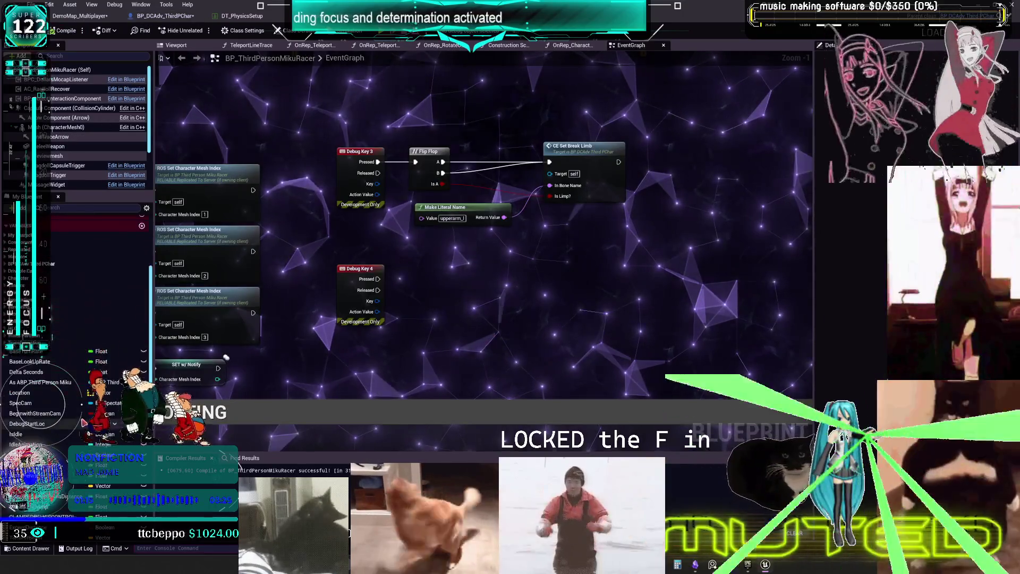
scroll(56, 441, down, 10)
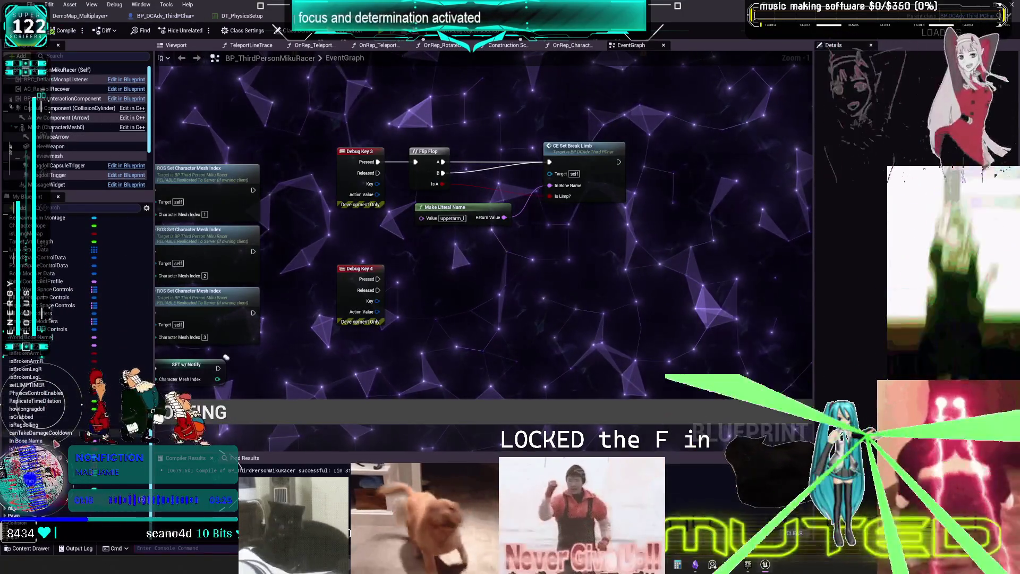
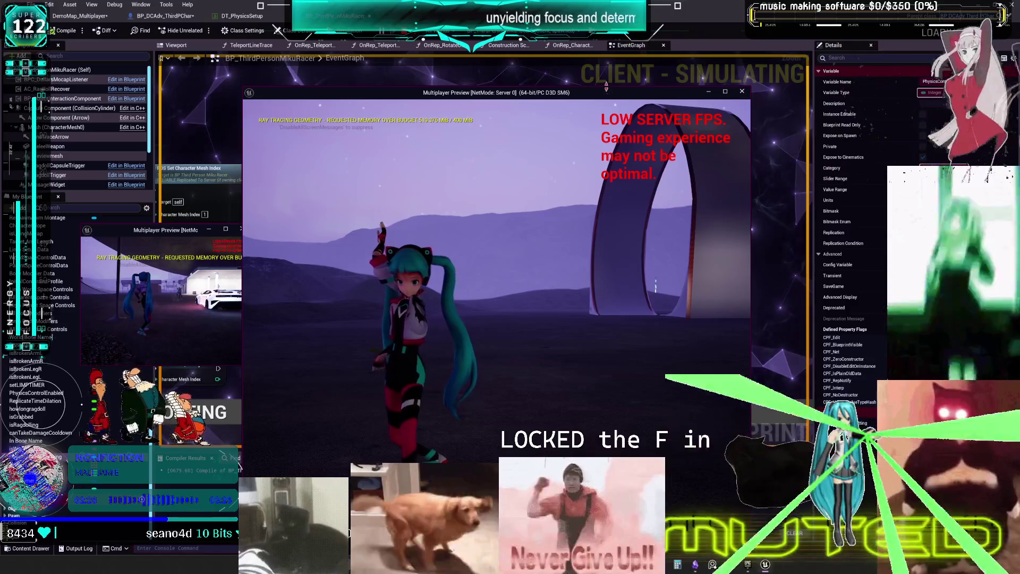
- Hide the preview game window and jump into the CE Set Break Limb event's logic
key(alt+Tab)
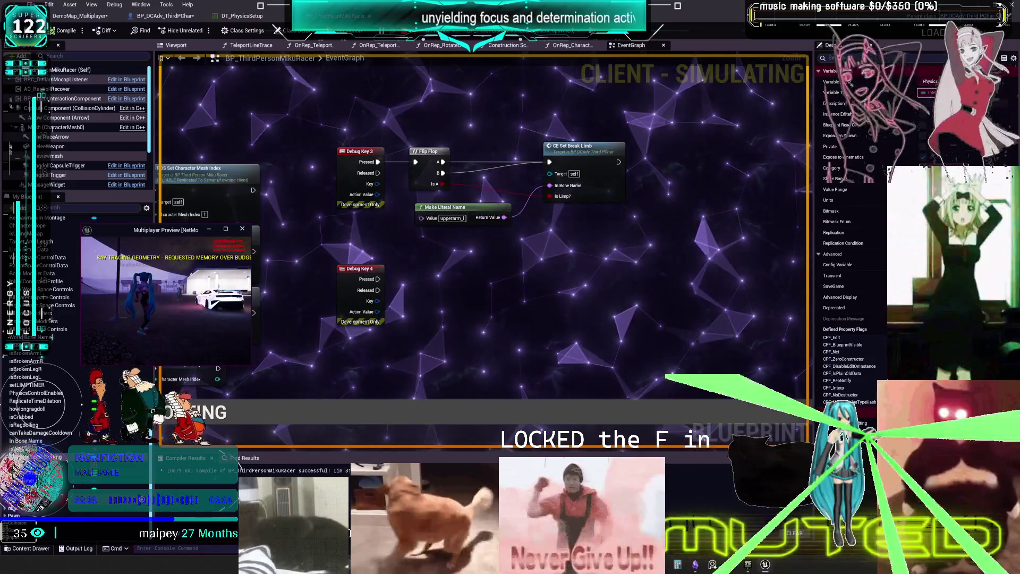
click(563, 187)
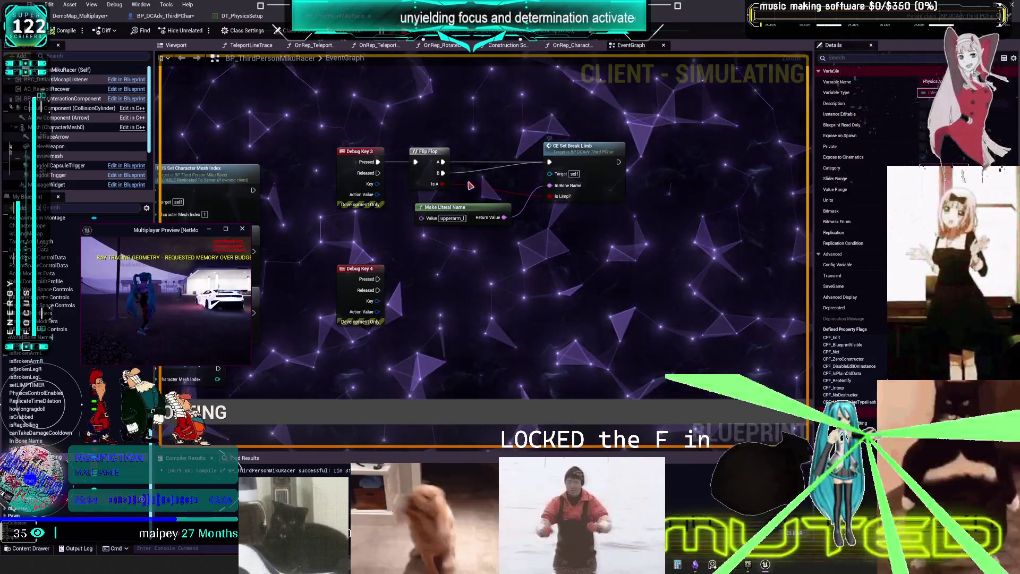
click(602, 160)
double_click(602, 160)
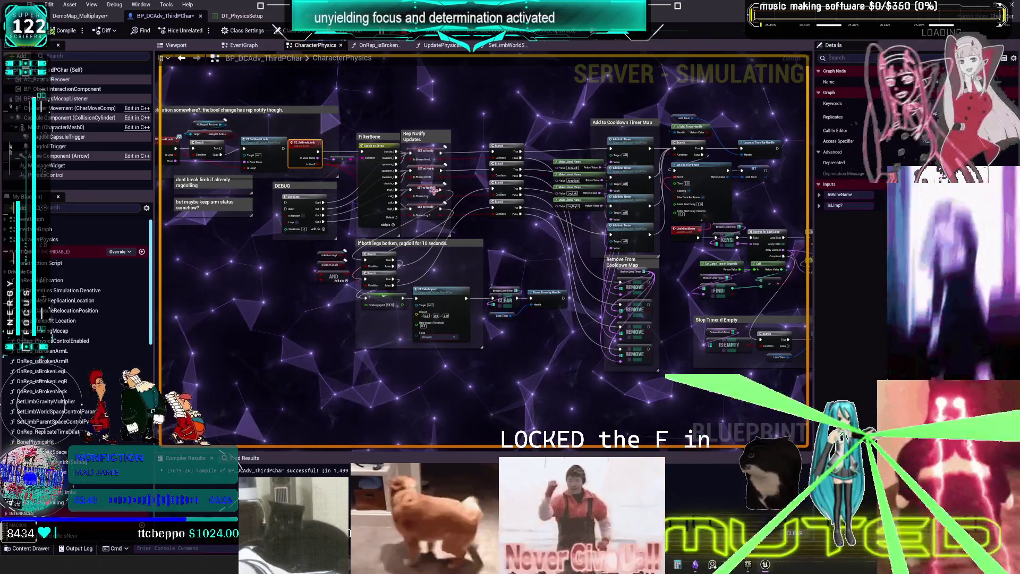
- Play-test the character briefly, then bring up the DT_PhysicsSetup data table
key(alt+p)
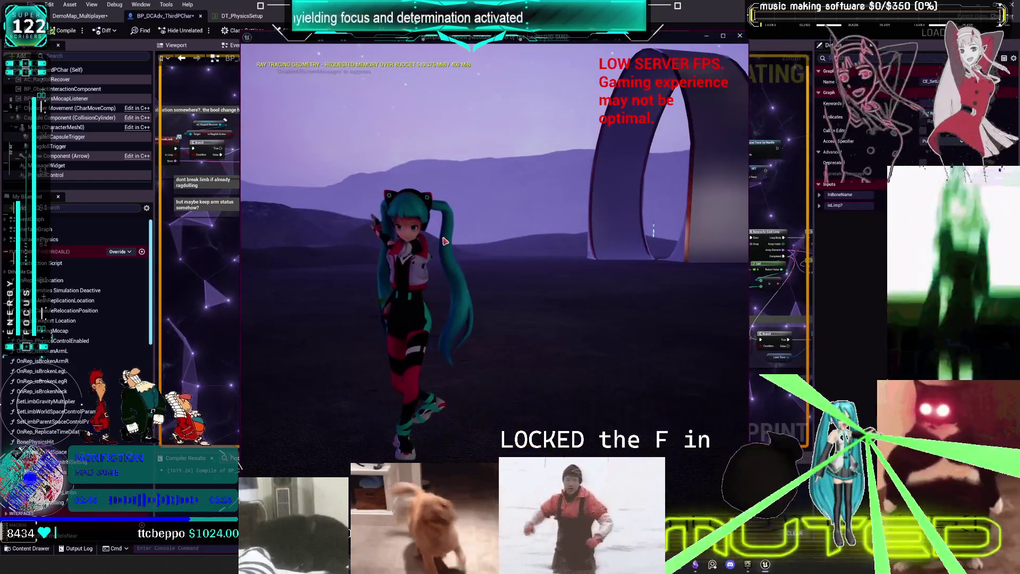
click(445, 241)
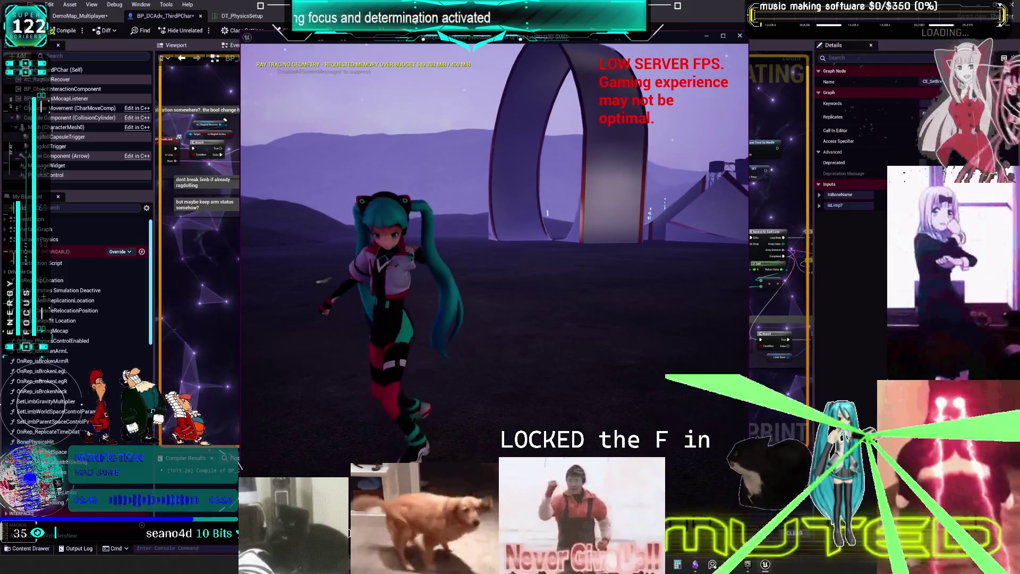
key(Escape)
click(242, 16)
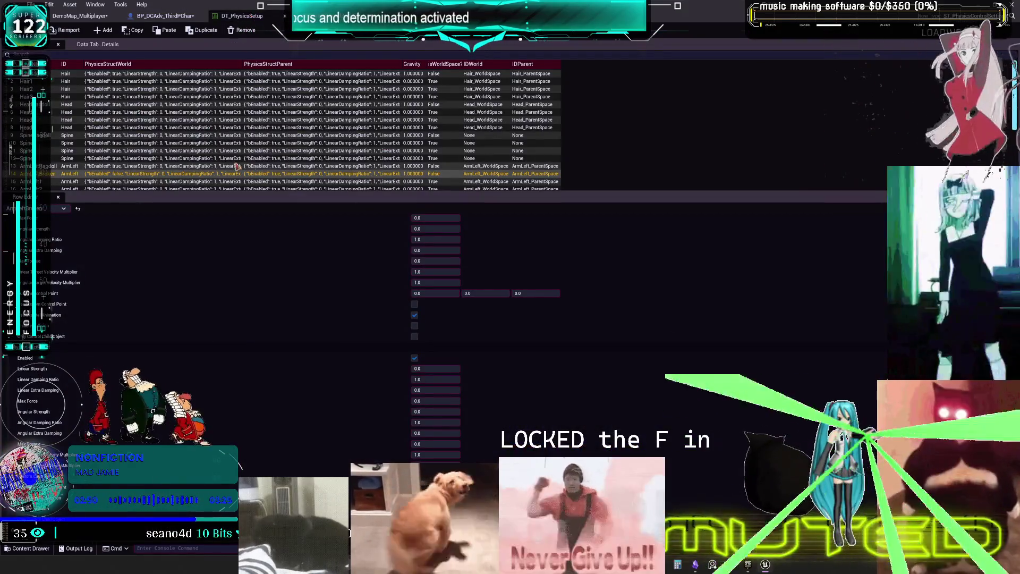
- Select the ArmLeft physics row, then go back to the BP_DCAdv_ThirdPChar CharacterPhysics graph
key(Down)
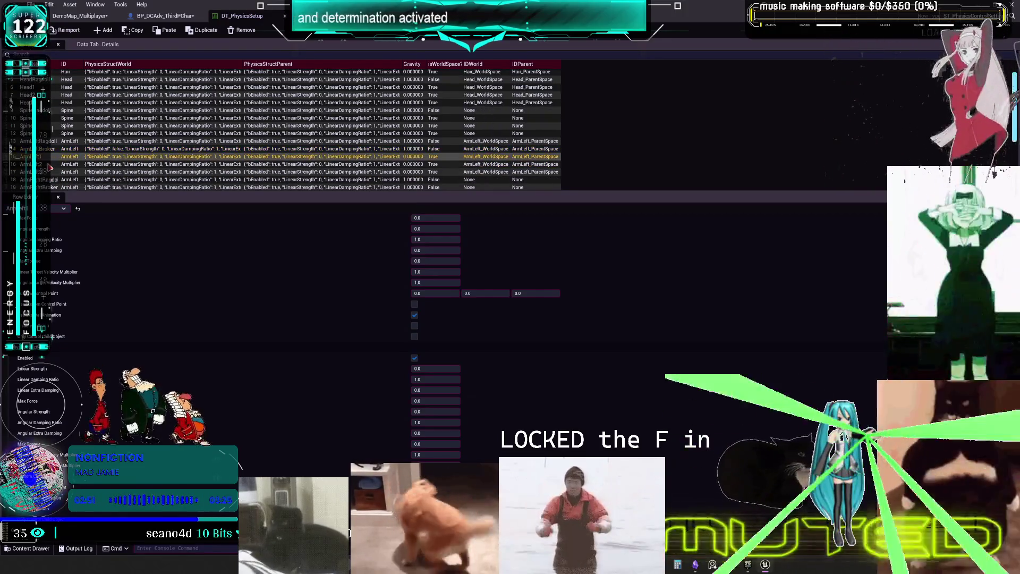
scroll(405, 227, up, 5)
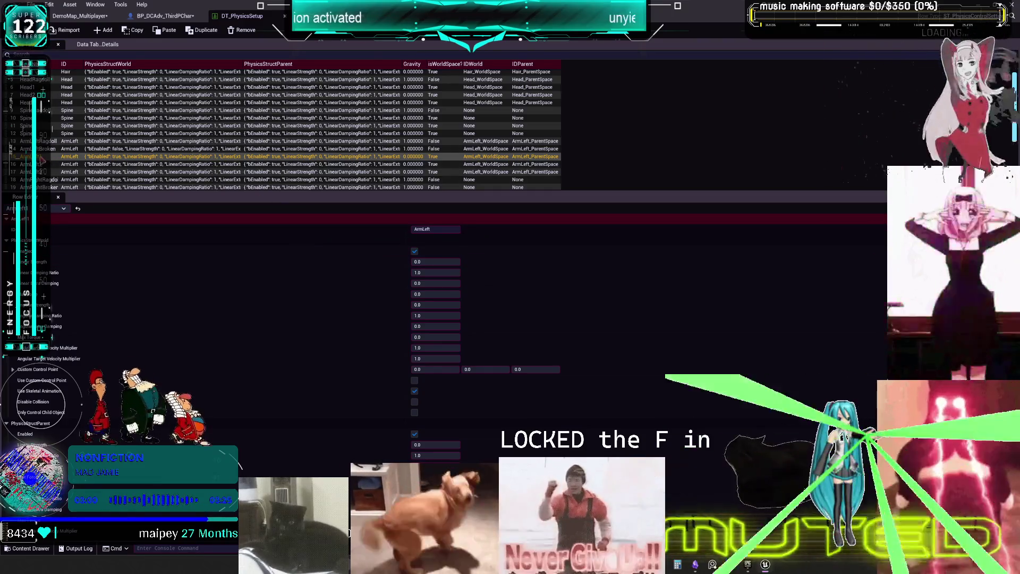
click(164, 16)
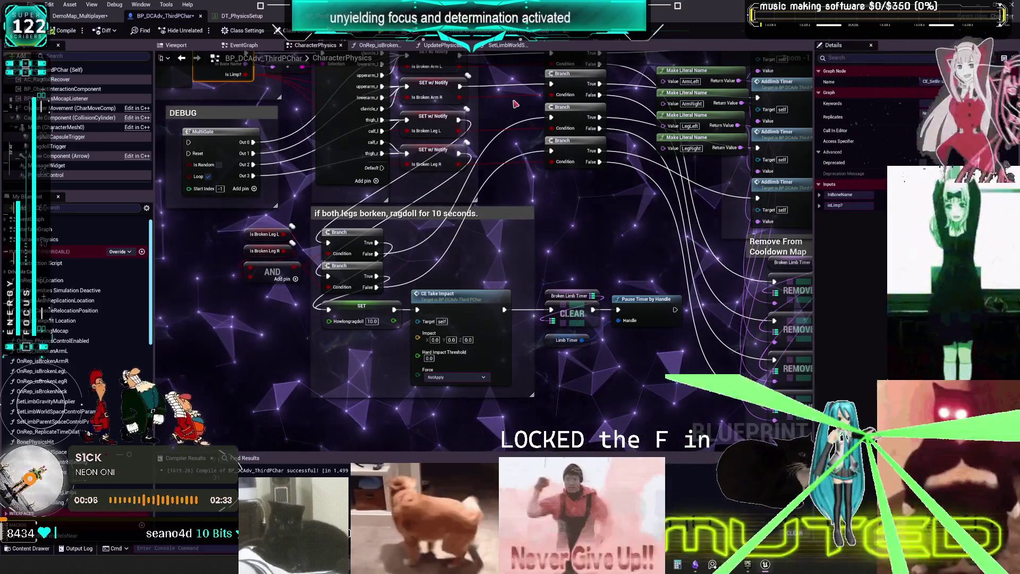
- Zoom around the character's EventGraph, then open the OnRep_isBrokenLegL function
click(79, 219)
double_click(42, 219)
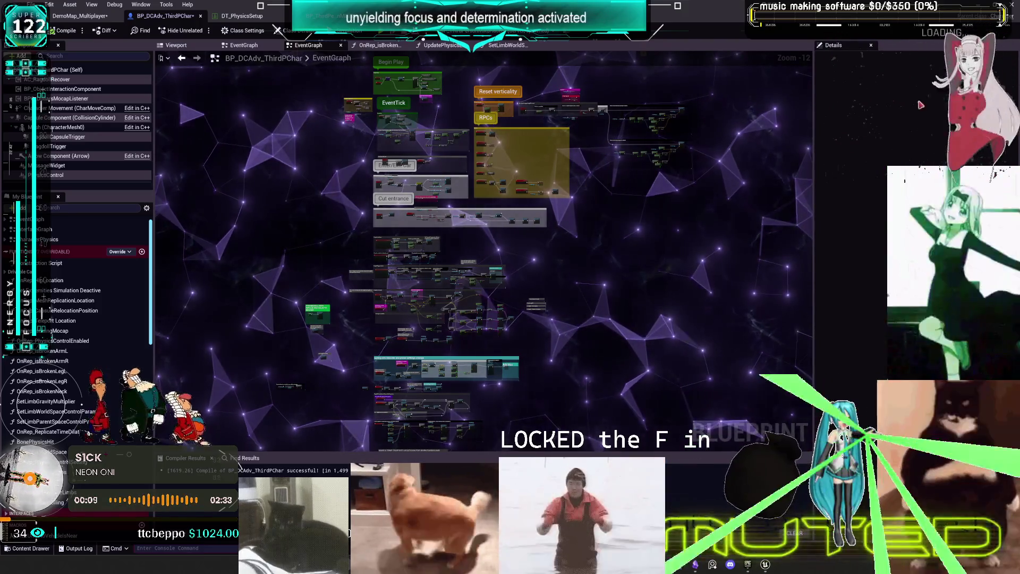
scroll(452, 265, up, 5)
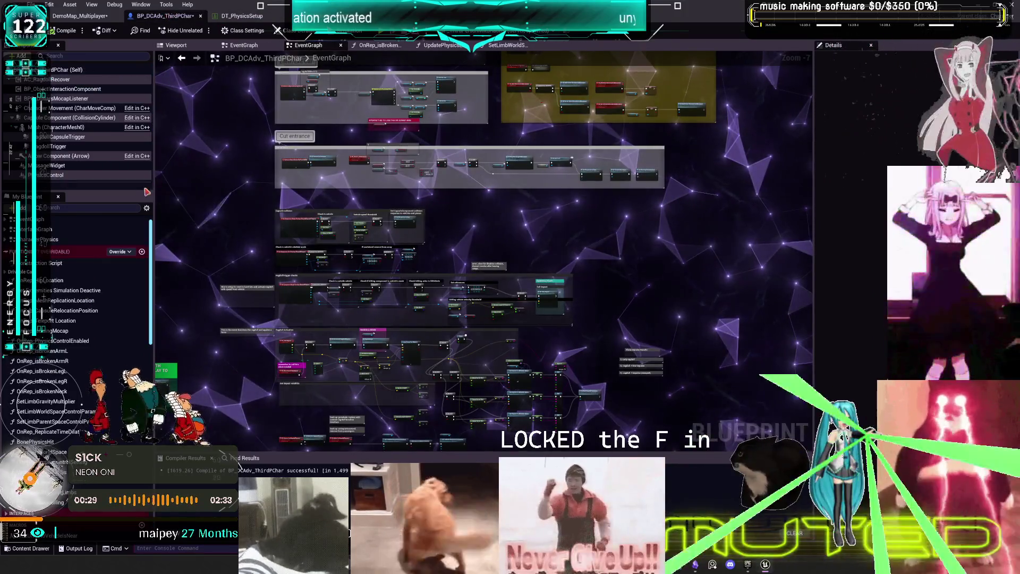
scroll(82, 311, down, 2)
double_click(53, 345)
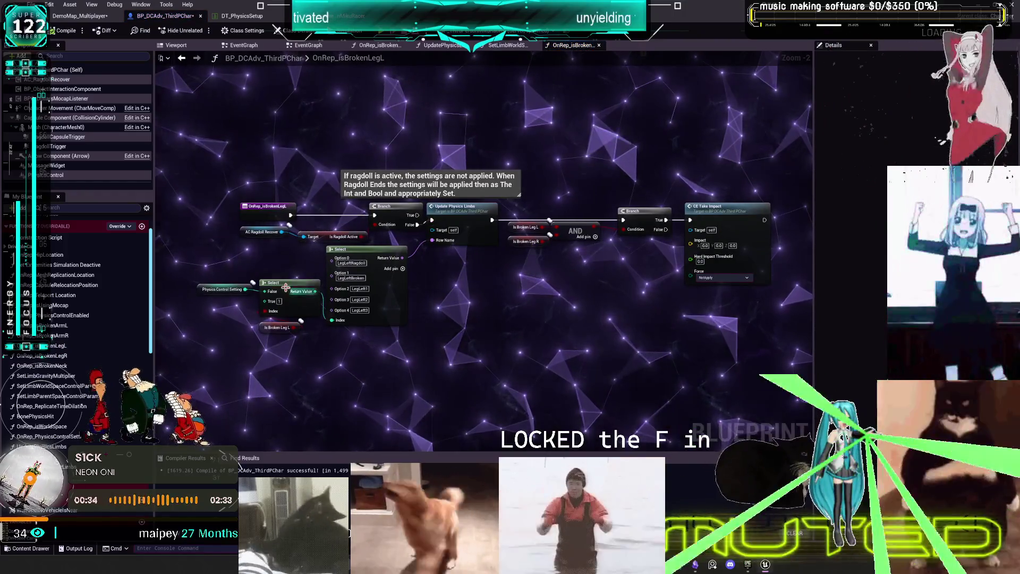
- Inspect the Is Broken Leg L variable, comparing it against the DT_PhysicsSetup rows
click(279, 327)
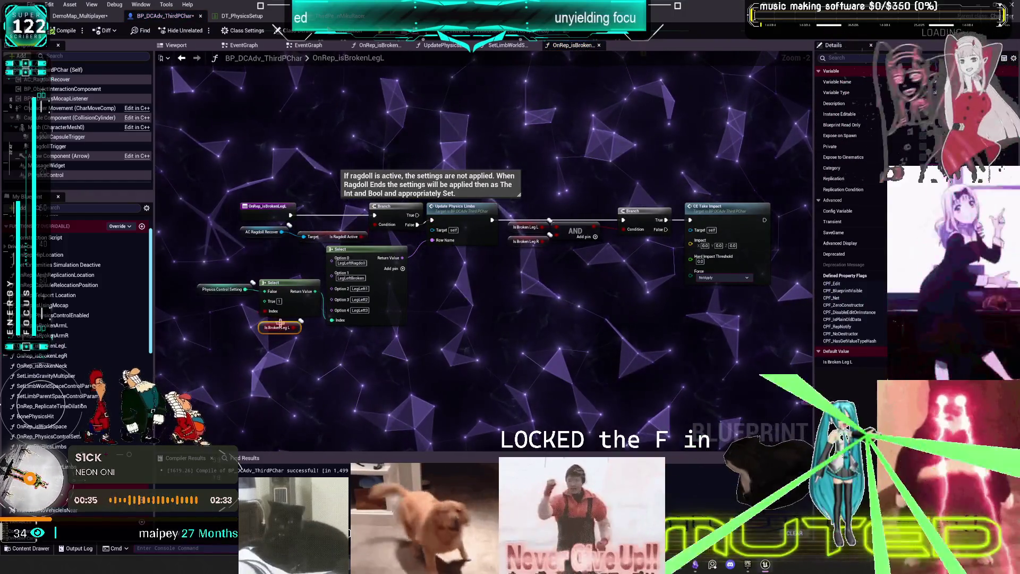
scroll(291, 323, up, 2)
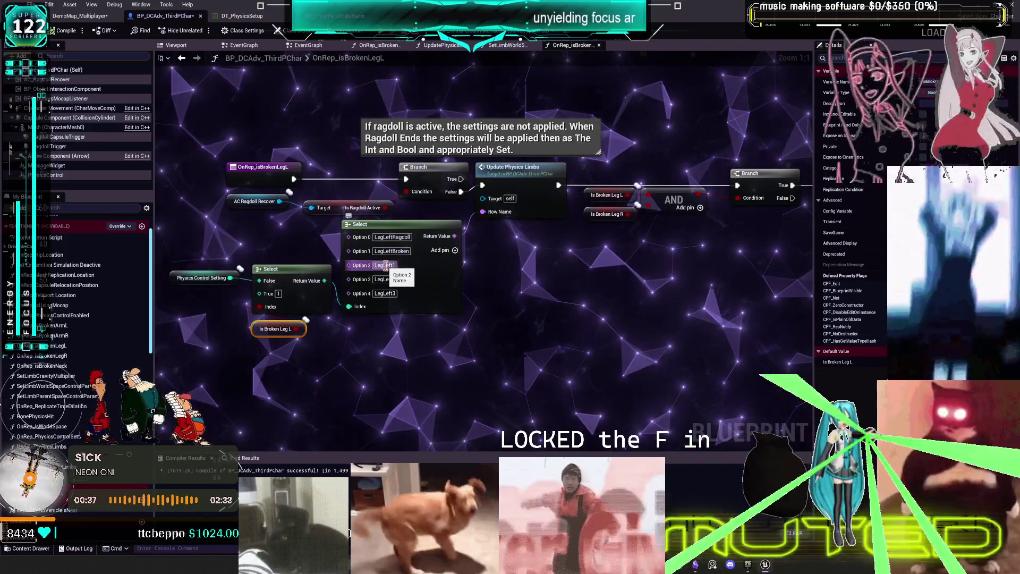
key(ctrl+Tab)
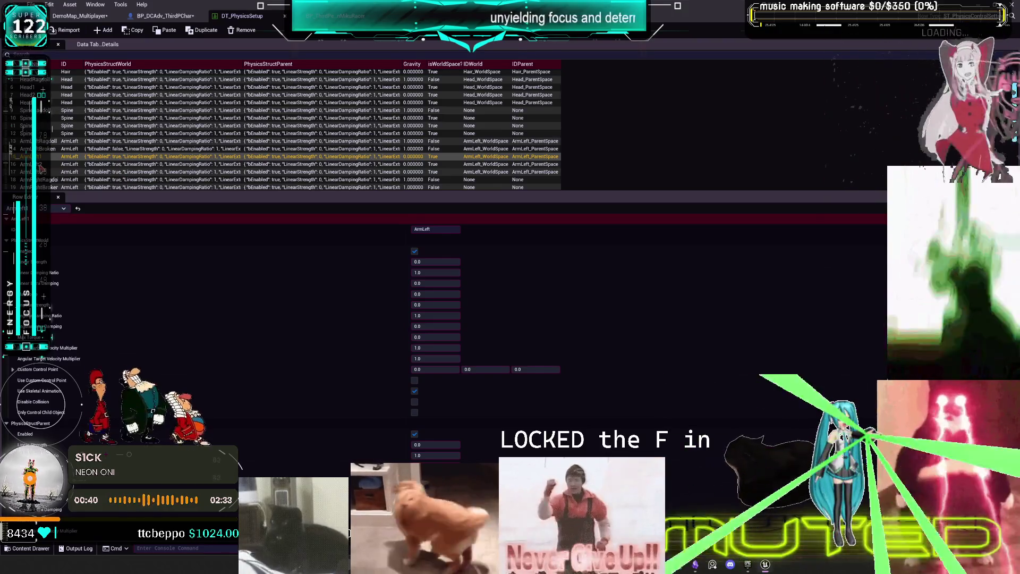
key(ctrl+Tab)
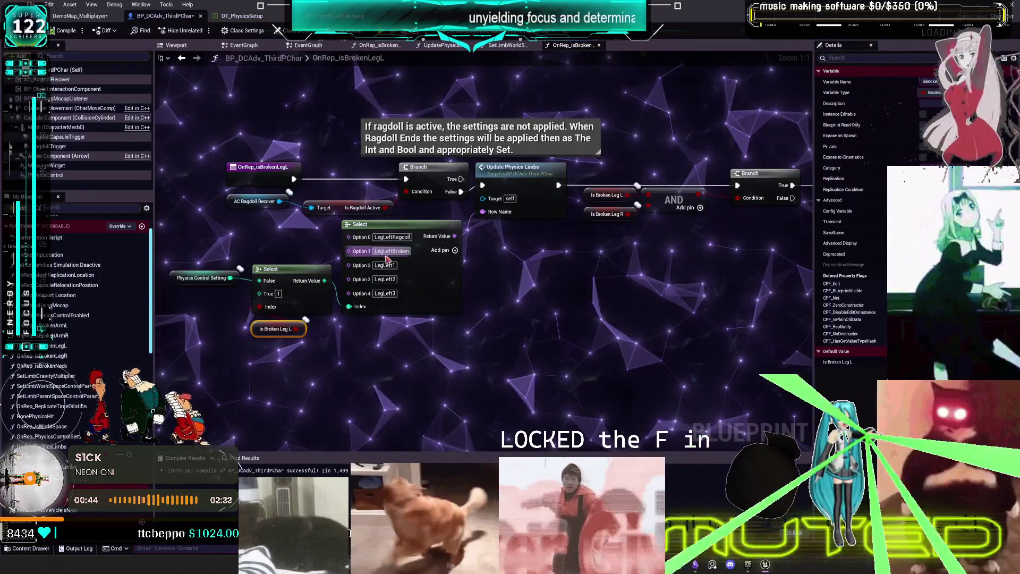
click(249, 17)
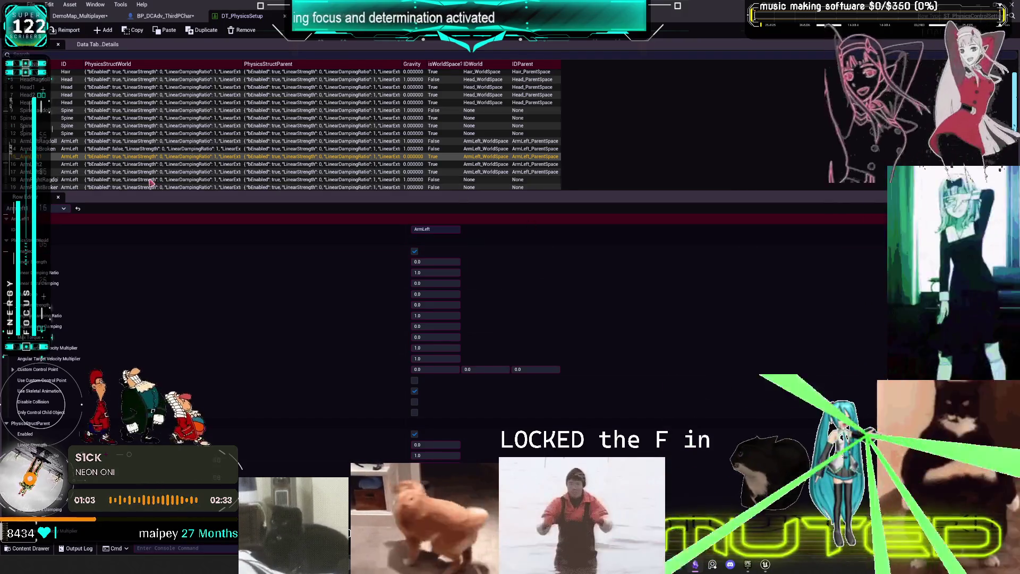
- Uncheck PhysicsStructParent Enabled on ArmLeft, save DT_PhysicsSetup, and go to DemoMap_Multiplayer
click(415, 435)
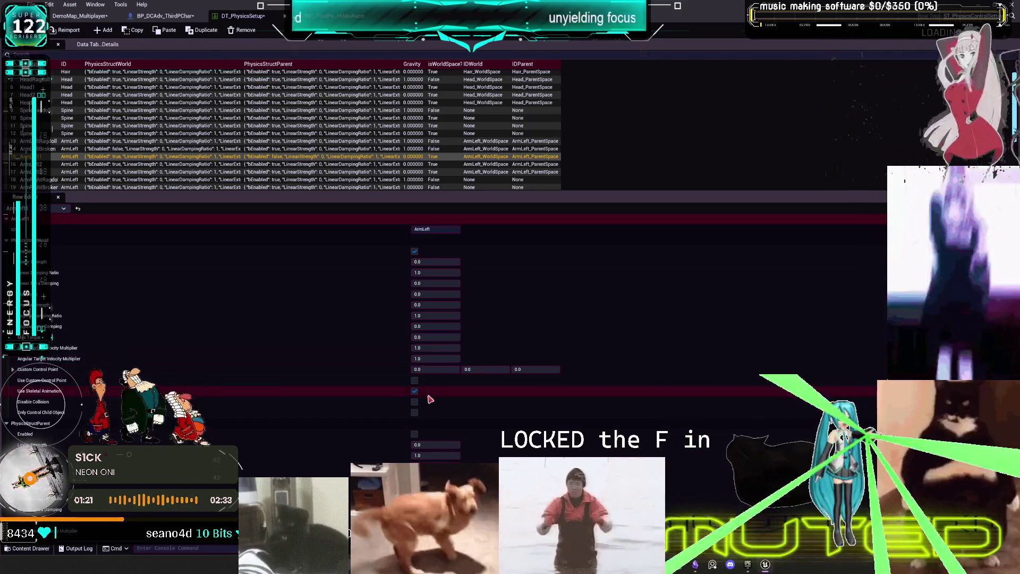
scroll(444, 413, down, 4)
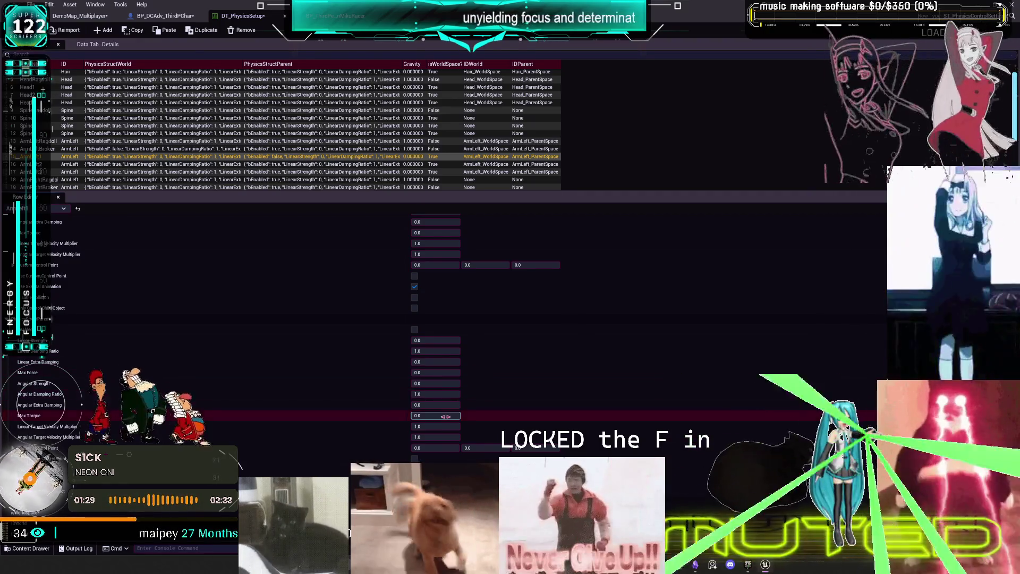
click(5, 32)
click(79, 15)
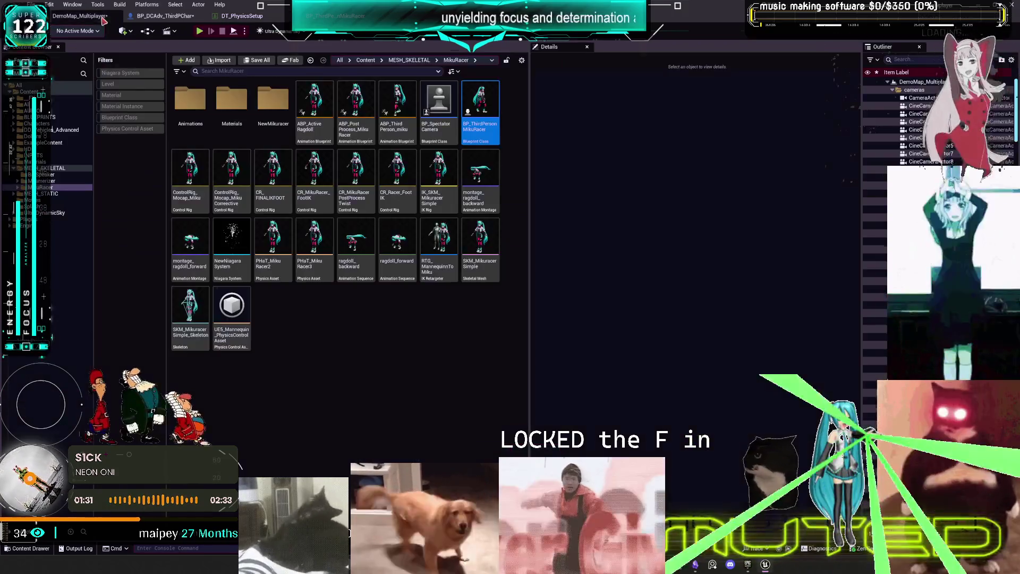
- Run a multiplayer play test walking the MikuRacer character, then go back to DT_PhysicsSetup
click(199, 31)
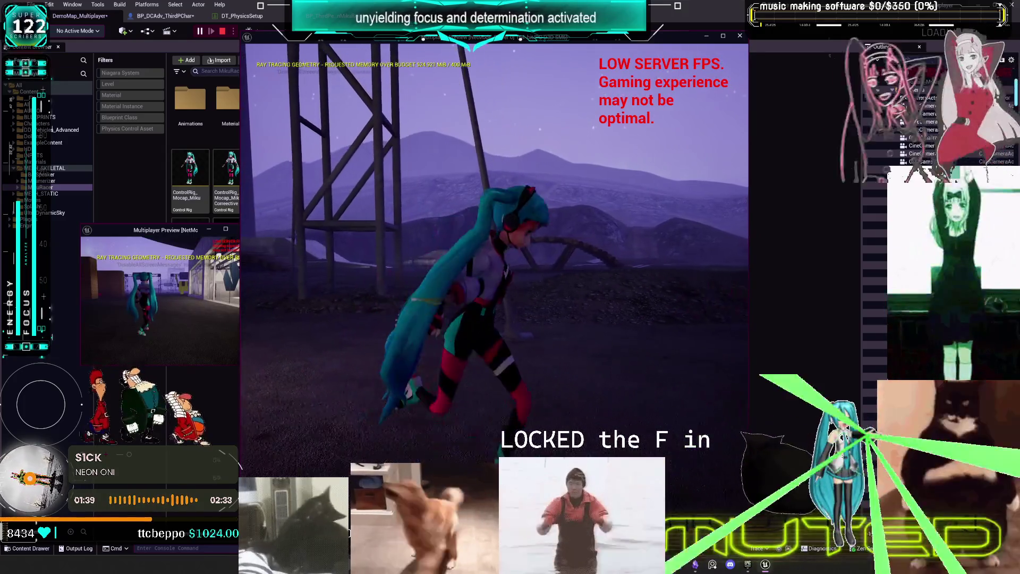
key(s)
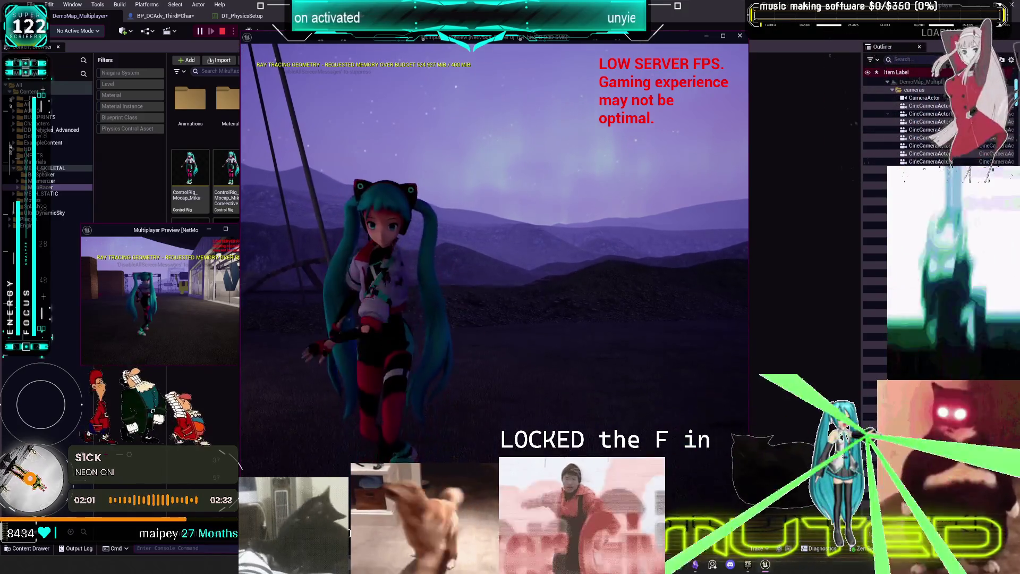
key(Escape)
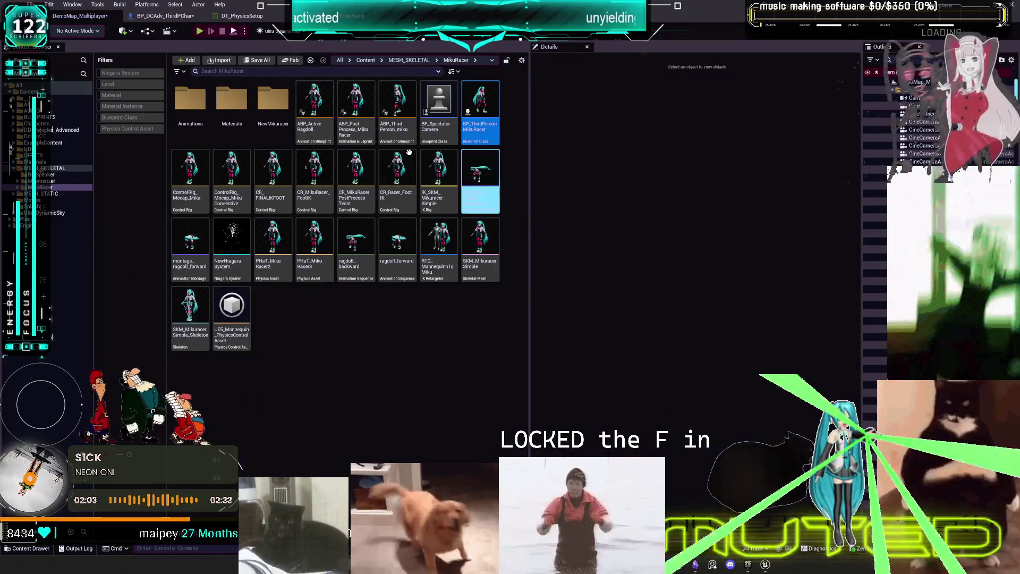
click(243, 15)
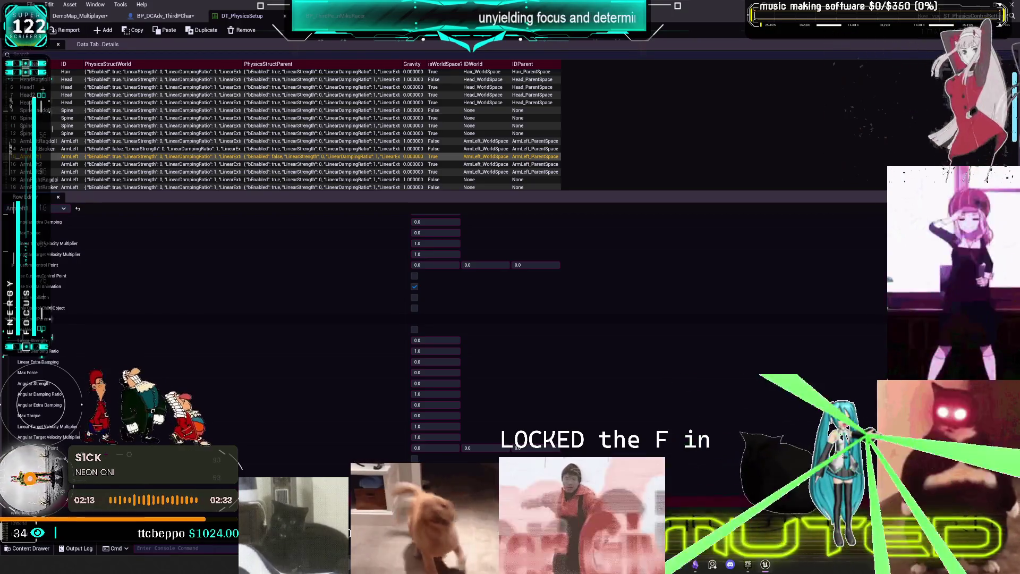
- Compare the ArmLeftBroken and ArmLeft rows, then return to the OnRep_isBrokenLegL graph
scroll(278, 474, up, 4)
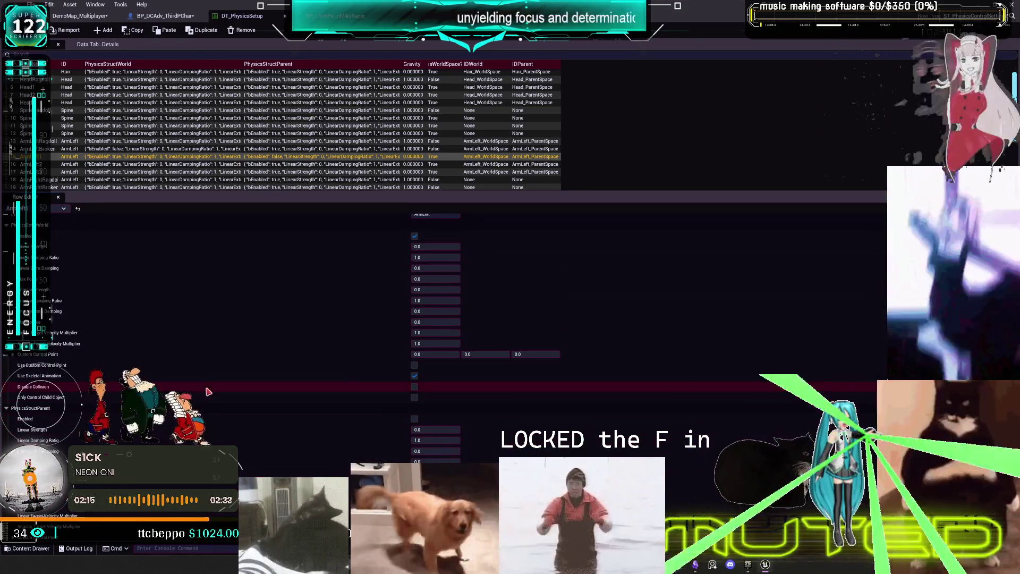
scroll(208, 392, down, 4)
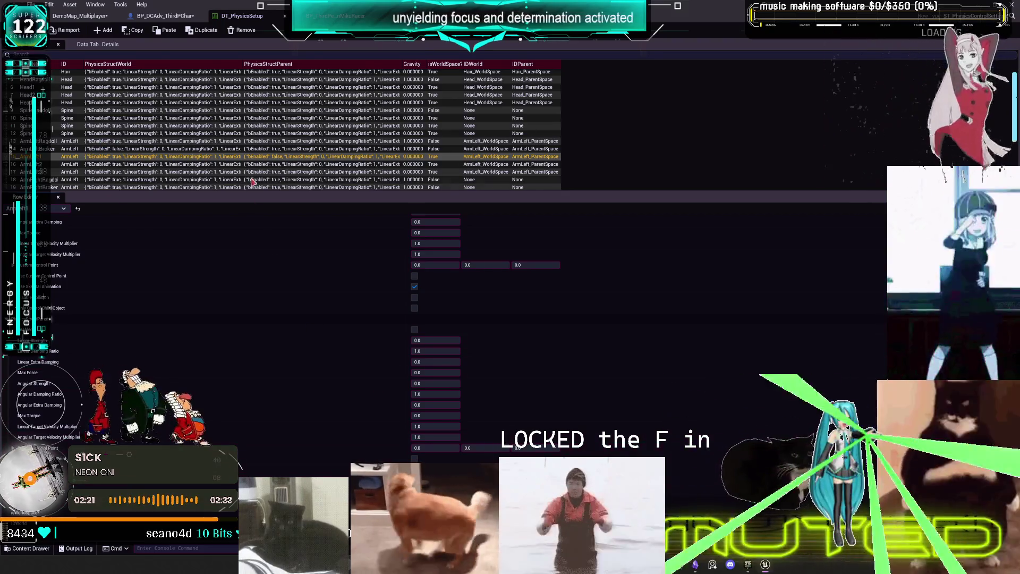
click(125, 149)
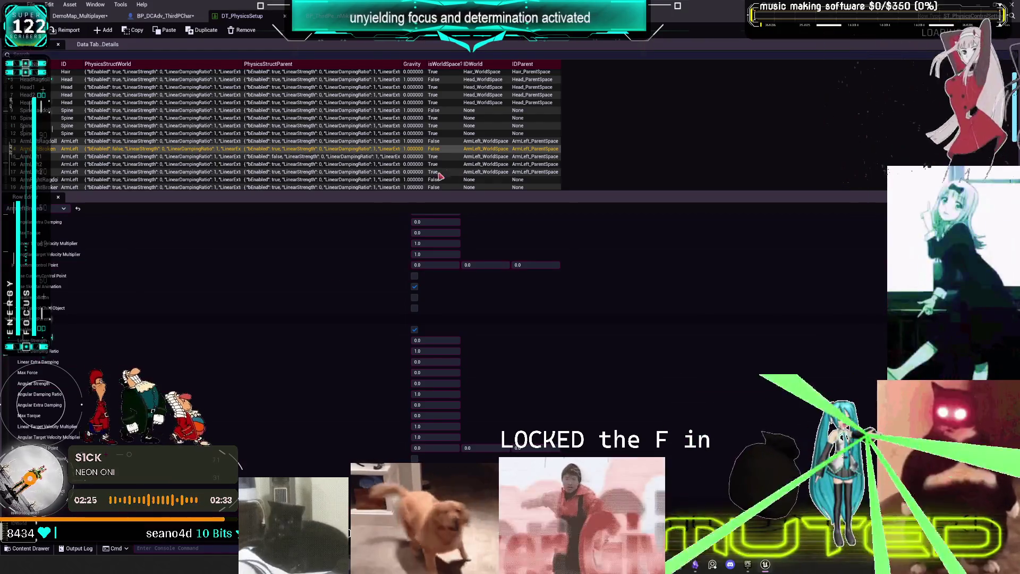
click(453, 158)
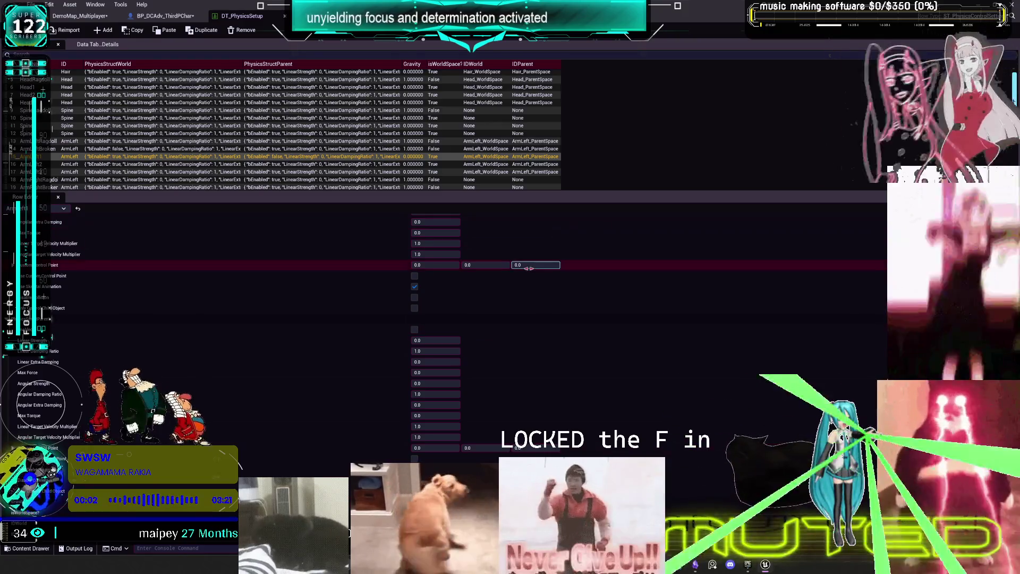
click(163, 16)
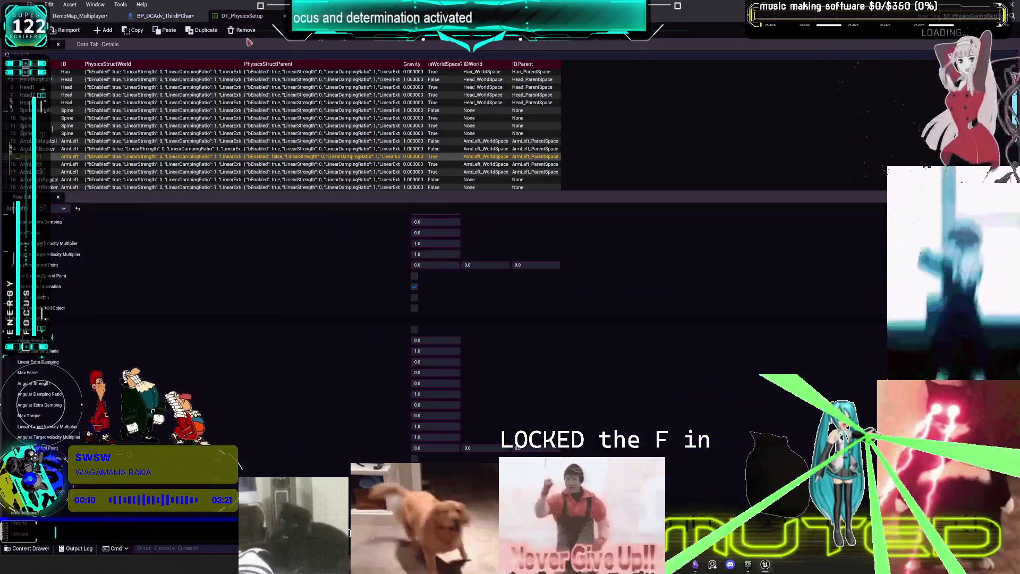
- Open OnRep_isBrokenArmL, pan to the Physics Control Setting node, and bring up the add-node menu
click(242, 16)
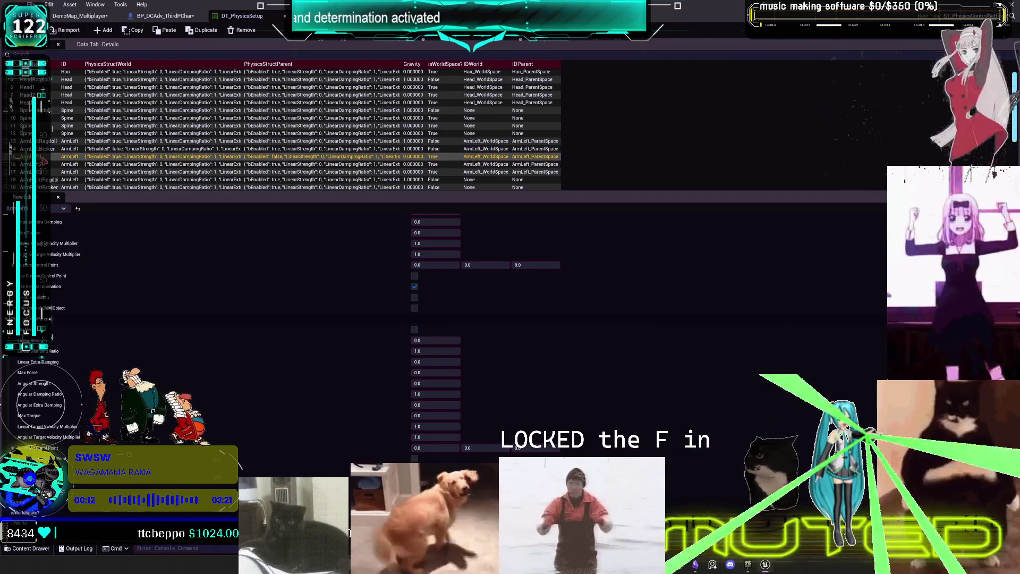
click(172, 16)
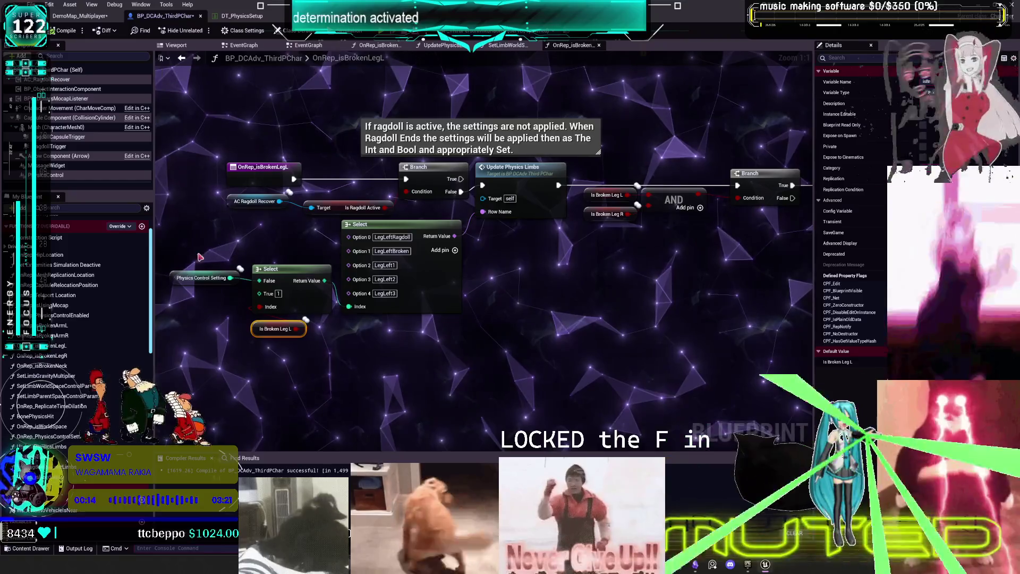
scroll(72, 316, down, 2)
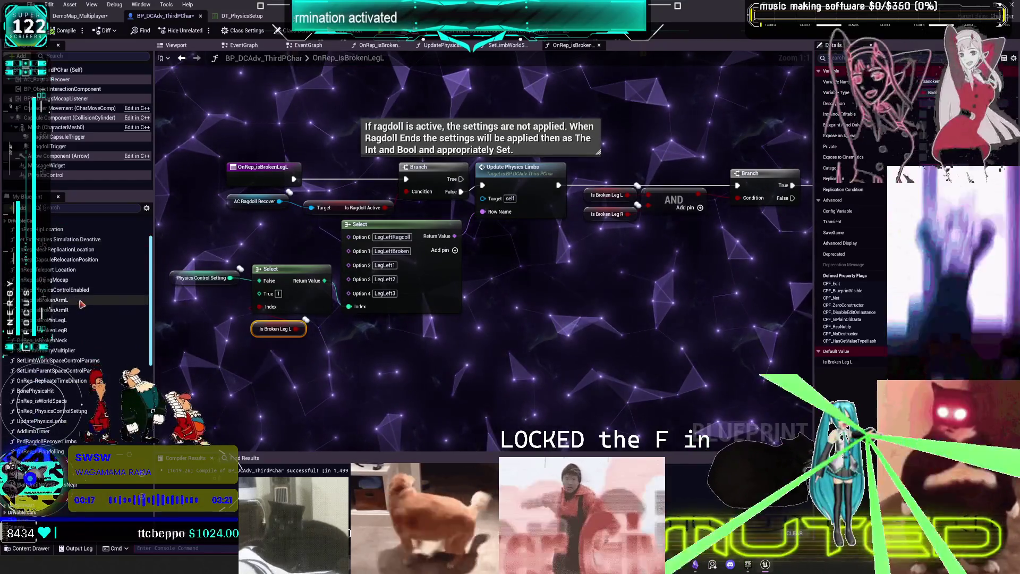
double_click(50, 299)
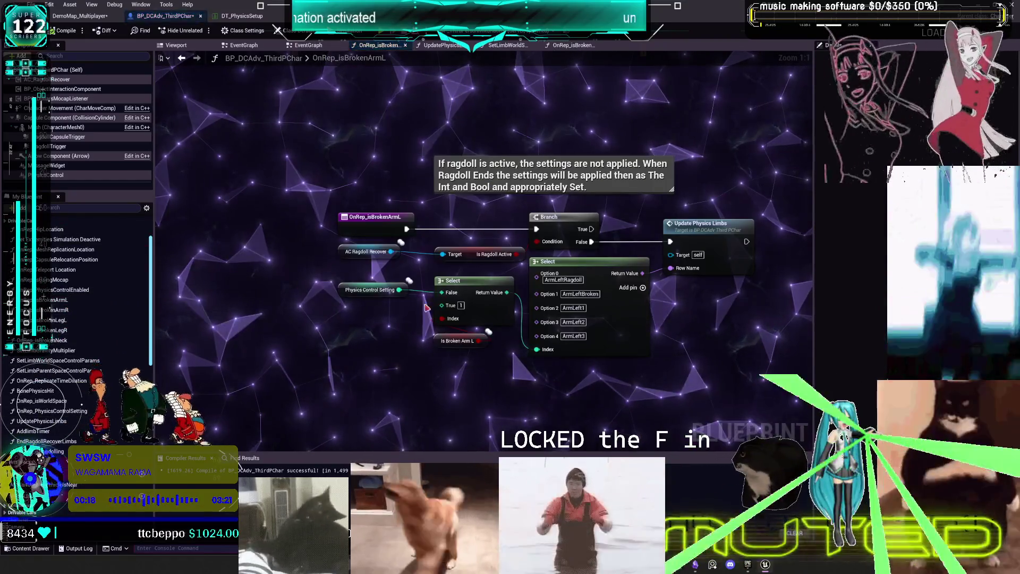
drag(594, 367, 499, 329)
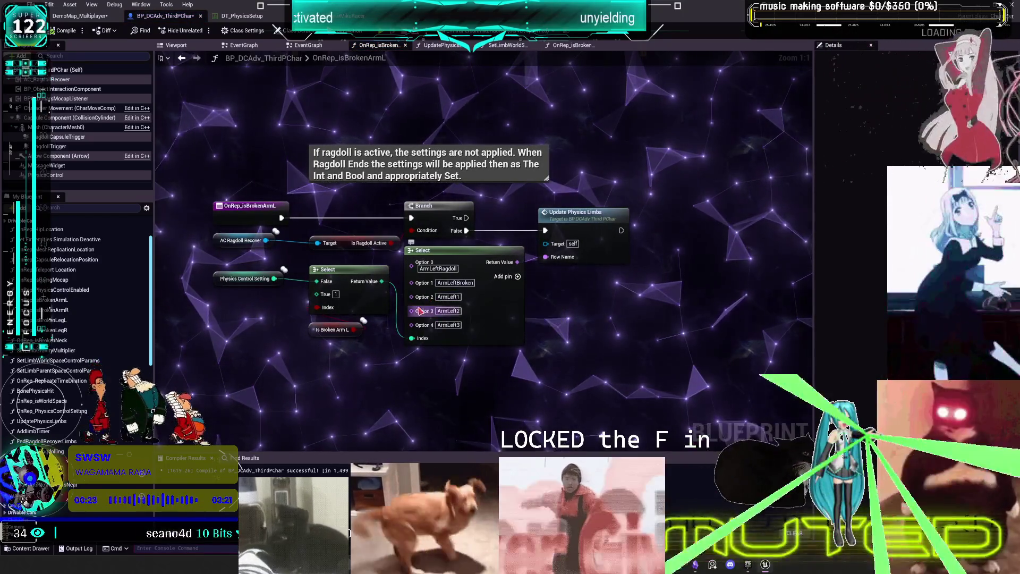
click(250, 278)
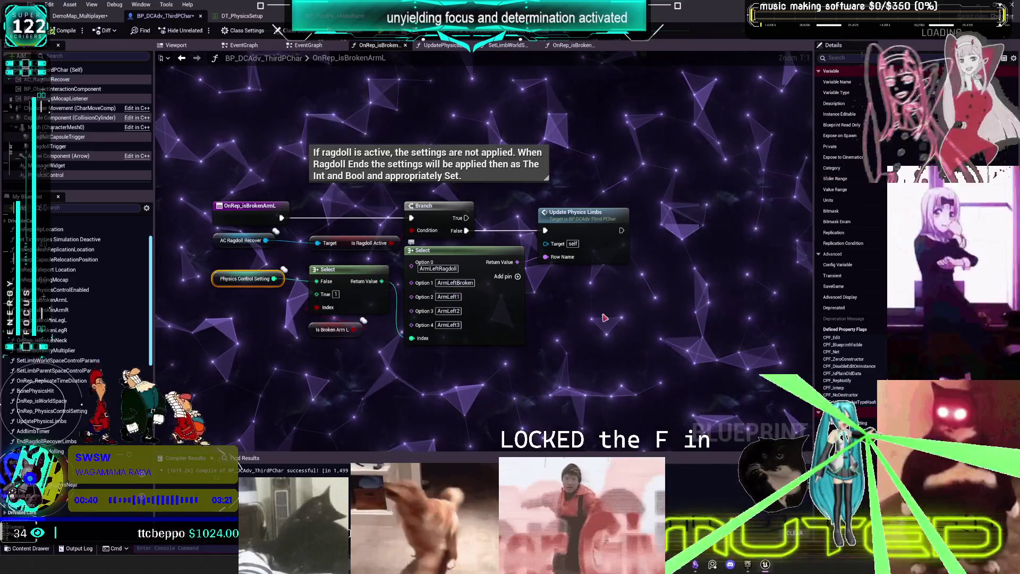
right_click(620, 307)
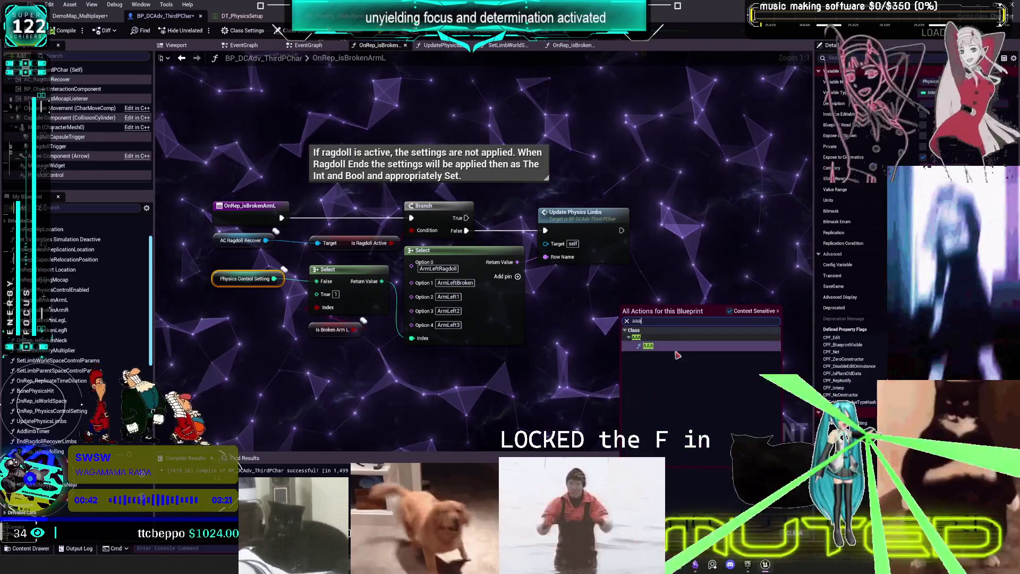
- Place an AAA node wired into Update Physics Limbs and start a multiplayer PIE test
click(669, 346)
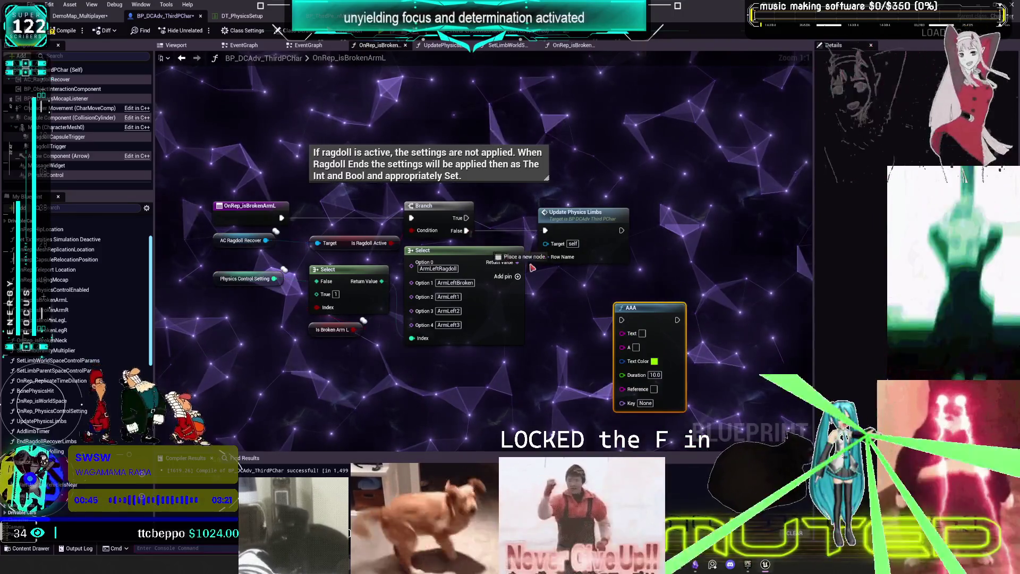
mouse_move(675, 320)
mouse_down()
mouse_move(547, 235)
mouse_move(620, 335)
mouse_move(636, 302)
mouse_up()
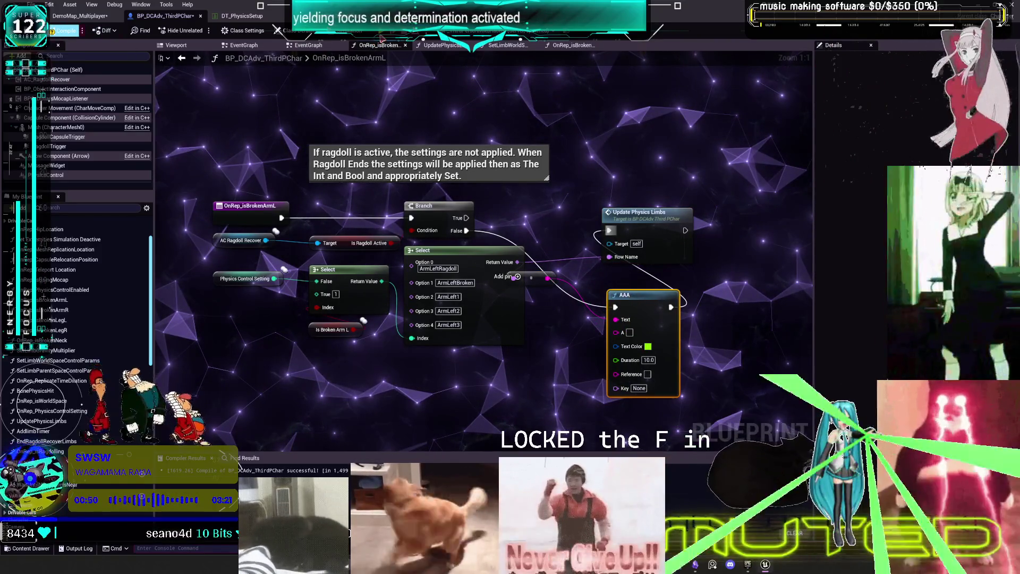
key(alt+p)
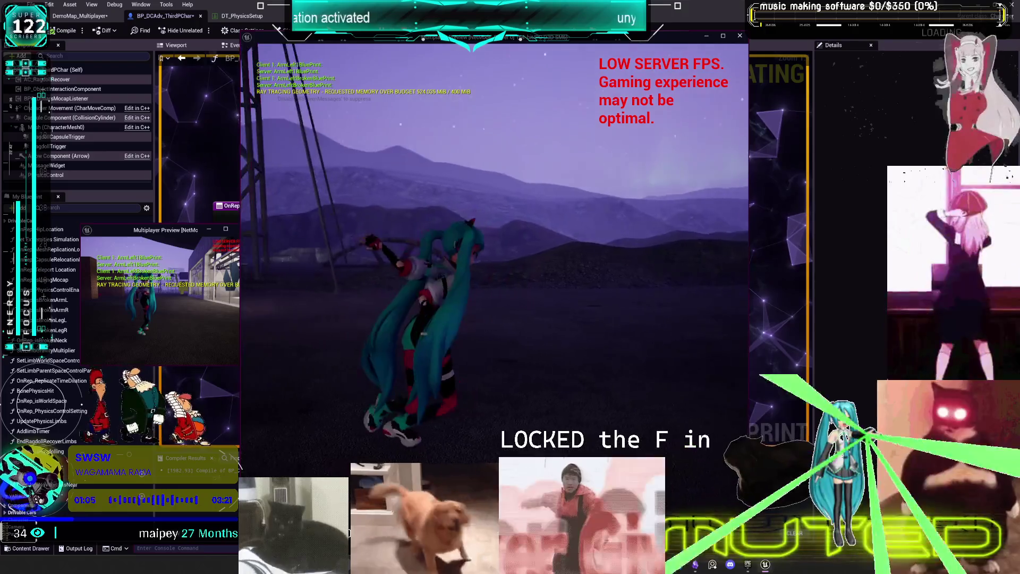
- Stop PIE, raise Set Limb World Space and Parent Space nodes, and open SetLimbParentSpaceControlParams
key(Escape)
click(443, 45)
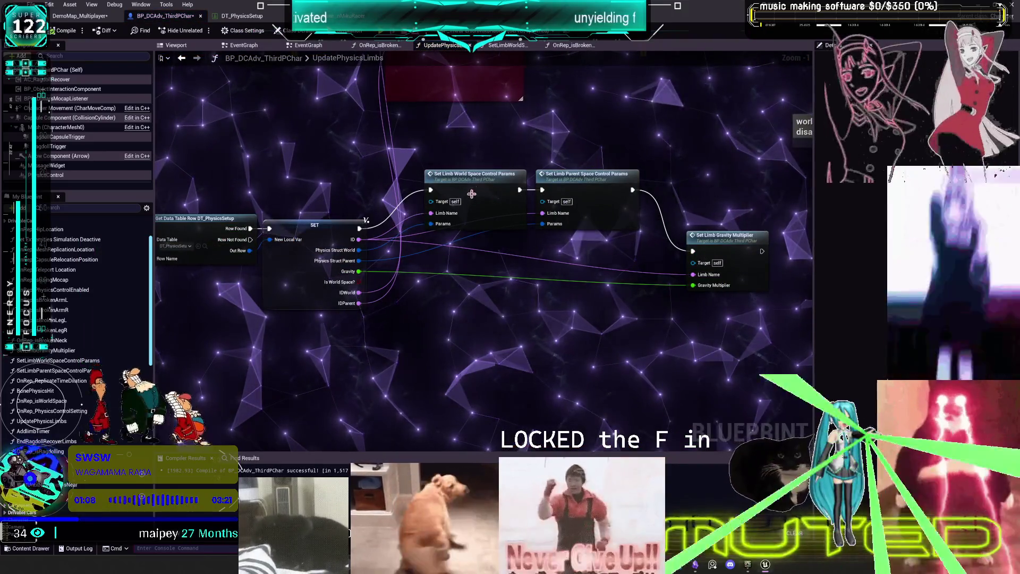
drag(471, 194, 472, 160)
drag(584, 177, 612, 144)
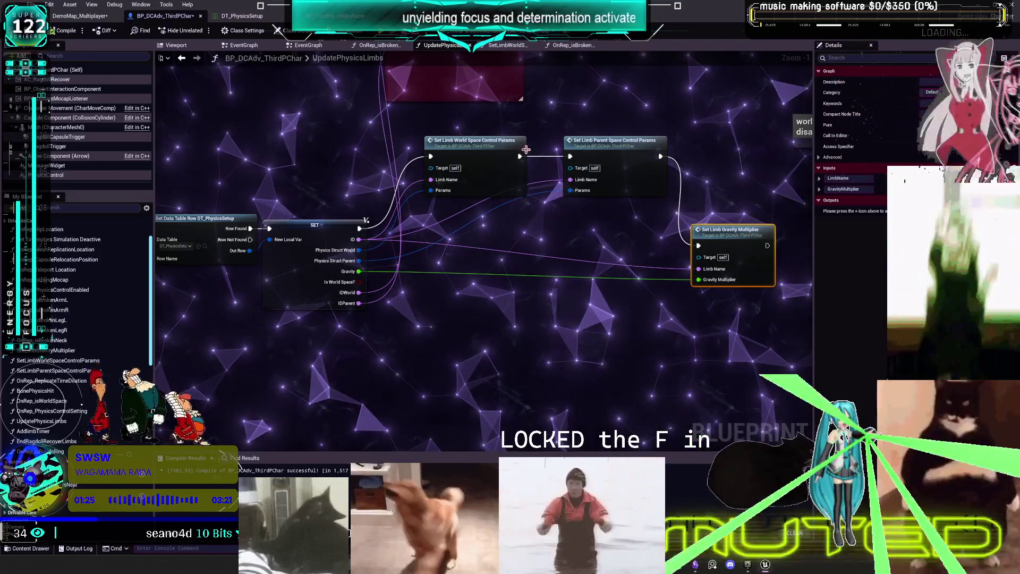
double_click(619, 160)
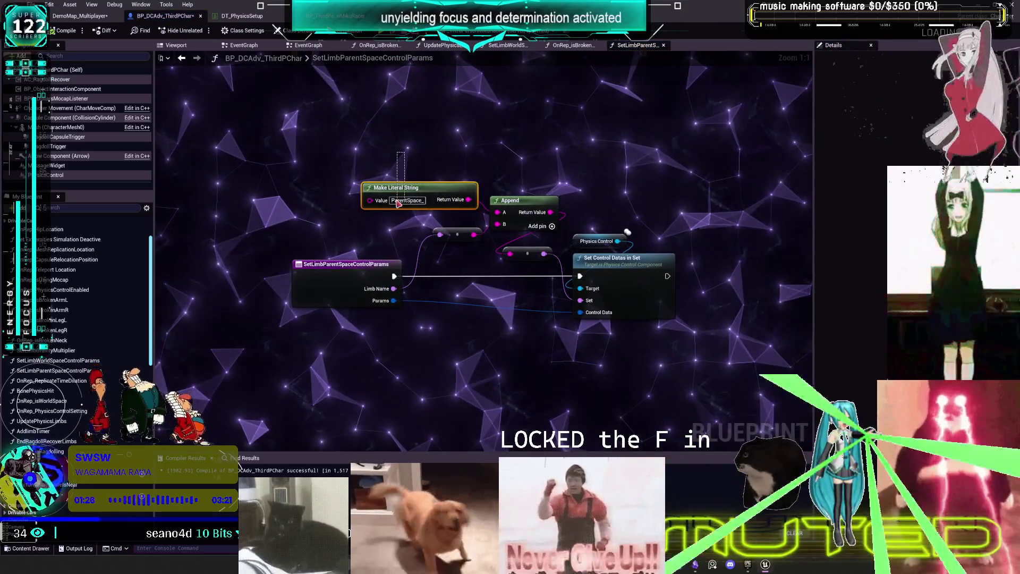
click(441, 45)
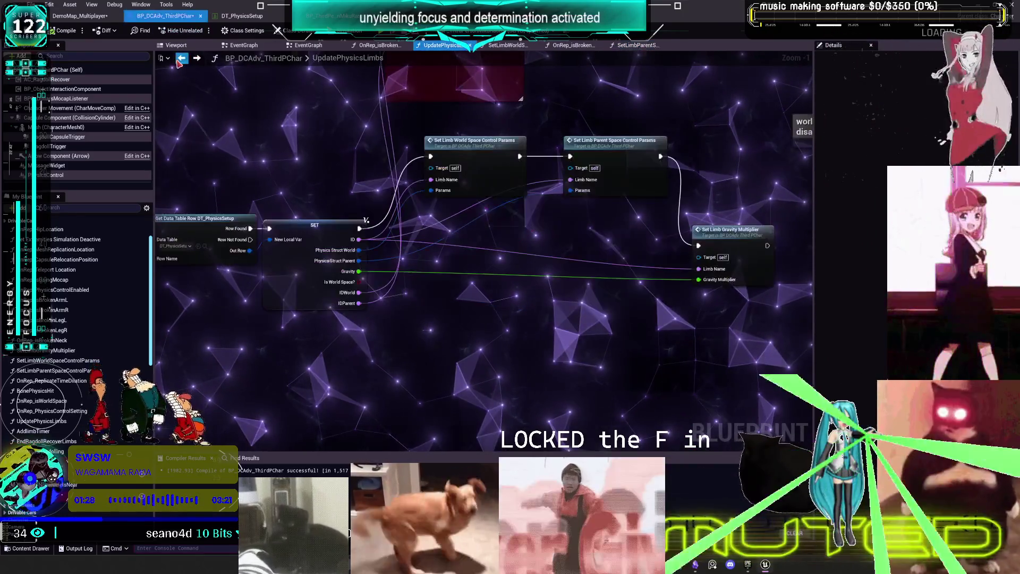
click(508, 45)
drag(458, 160, 424, 190)
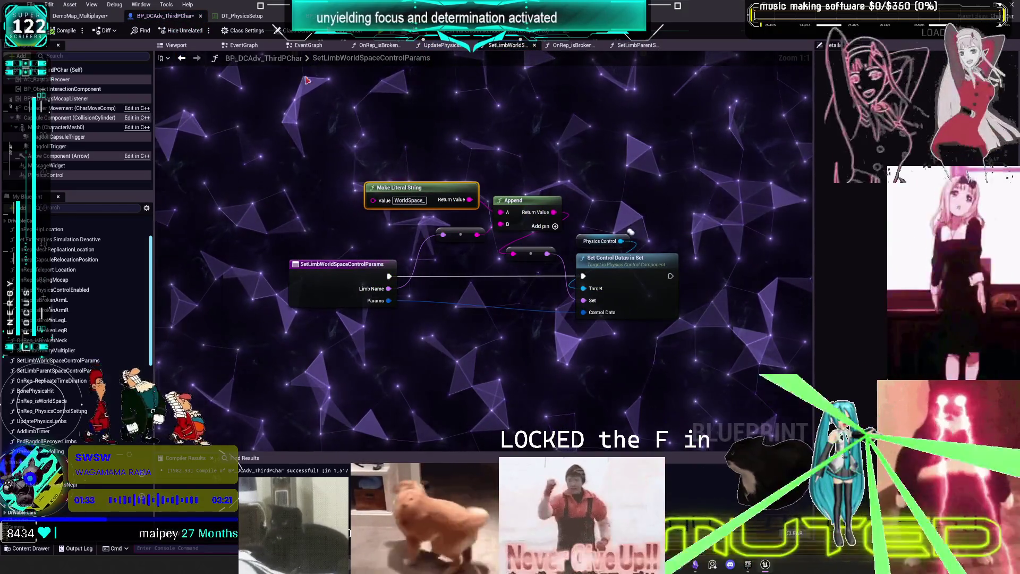
click(182, 58)
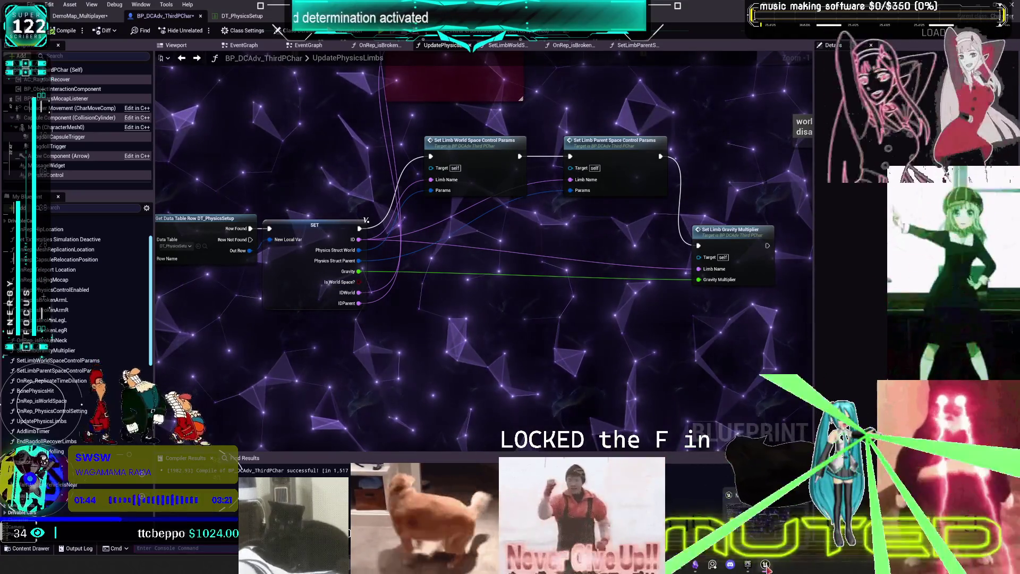
click(738, 495)
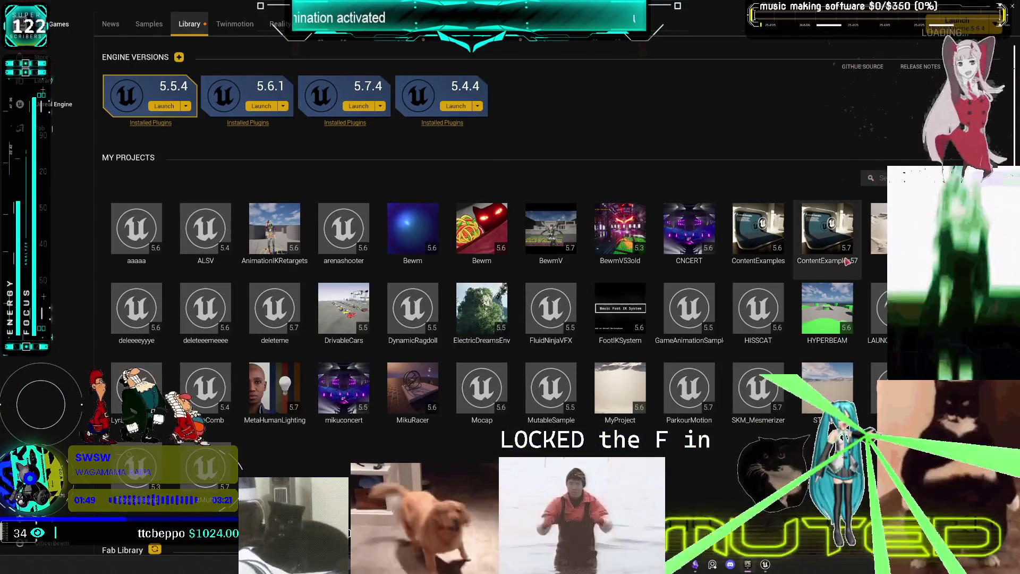
- Select the ContentExamples57 tile under My Projects and launch it
click(825, 231)
double_click(825, 231)
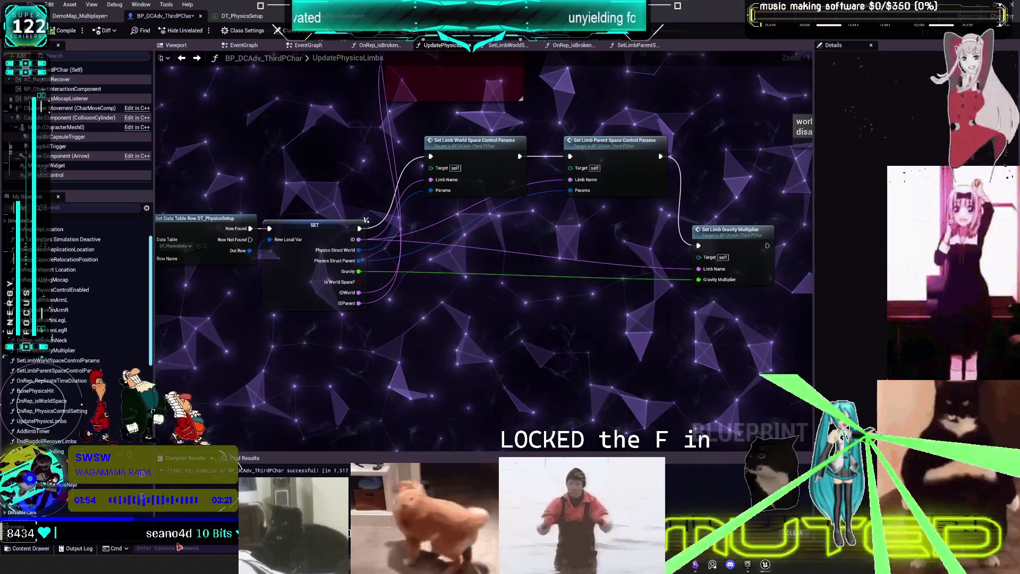
- Run the t.maxf console command, then restore and minimize the Blueprint editor window
click(182, 547)
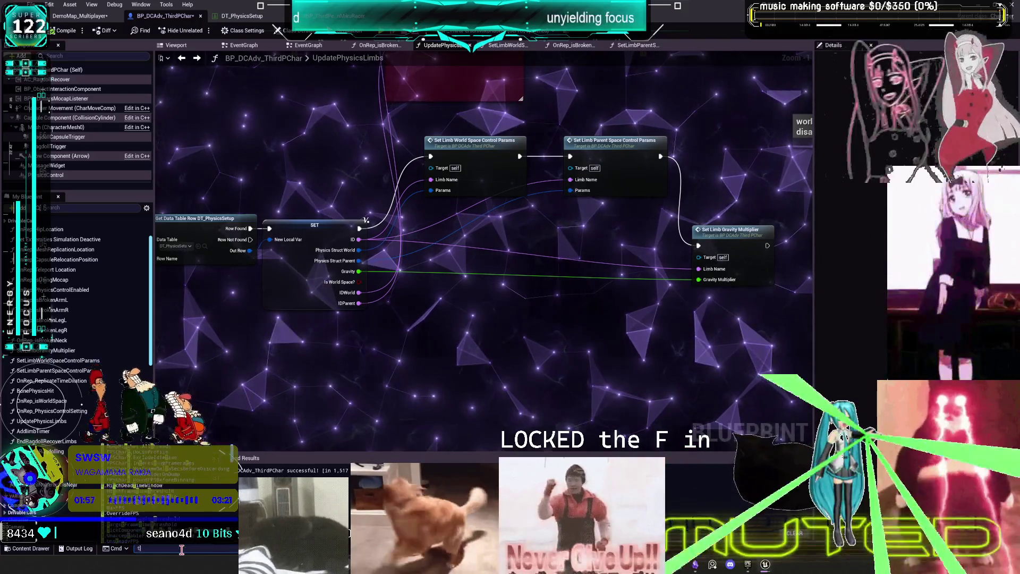
text(t.maxf)
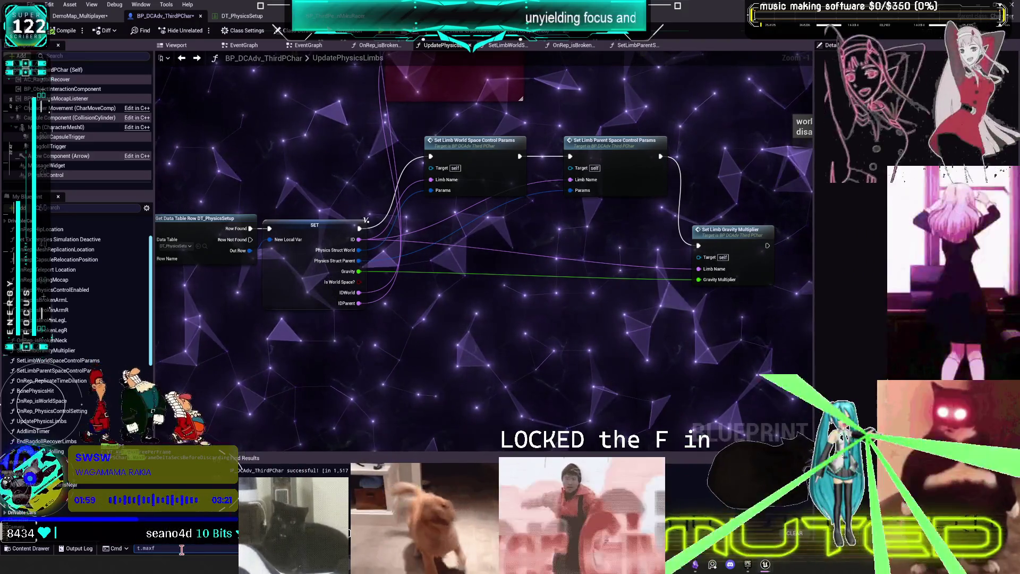
key(Return)
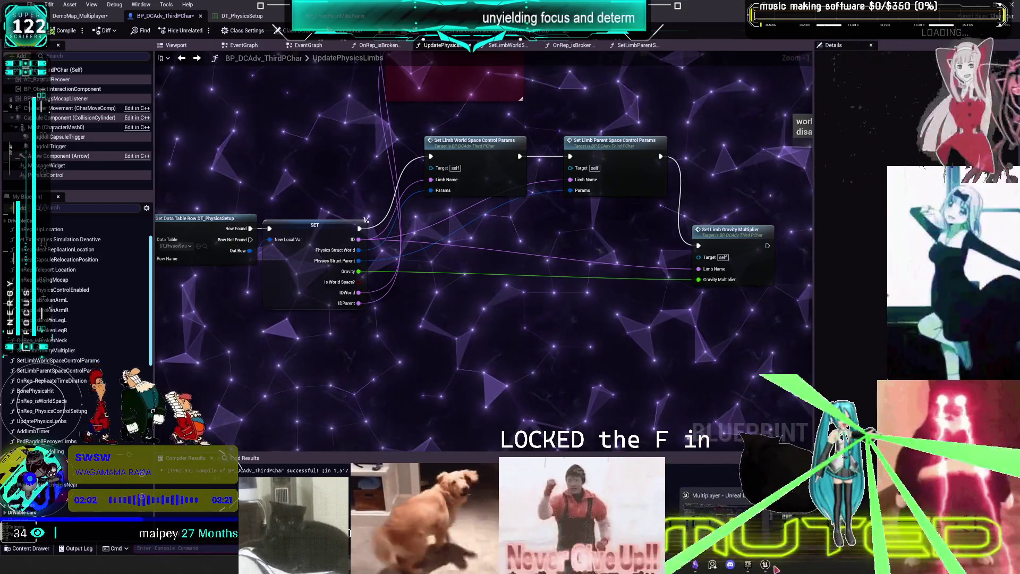
drag(677, 11, 678, 172)
click(706, 163)
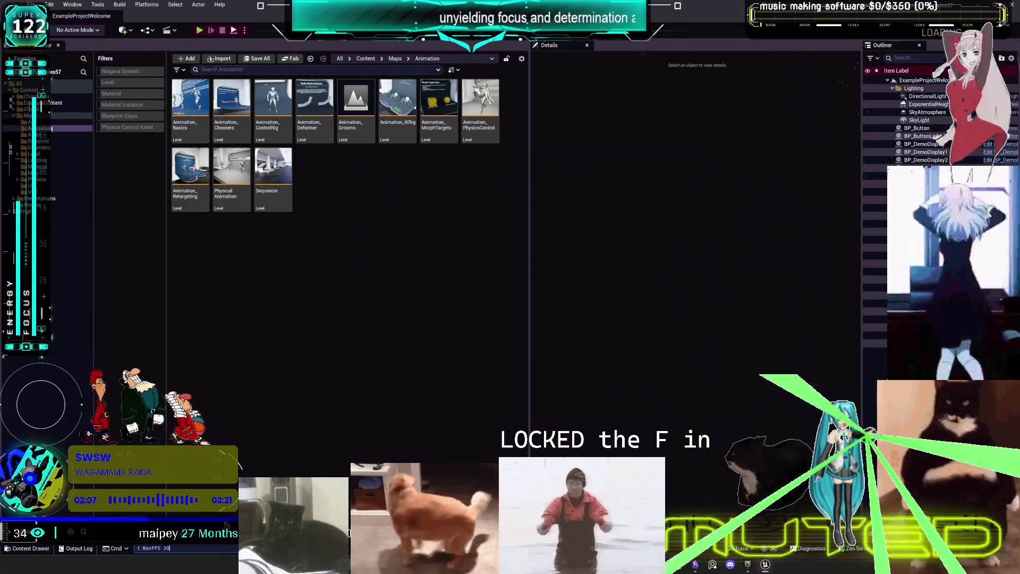
- Open the Animation_PhysicsControl level and select the carried character figure in the corridor
click(488, 106)
double_click(488, 106)
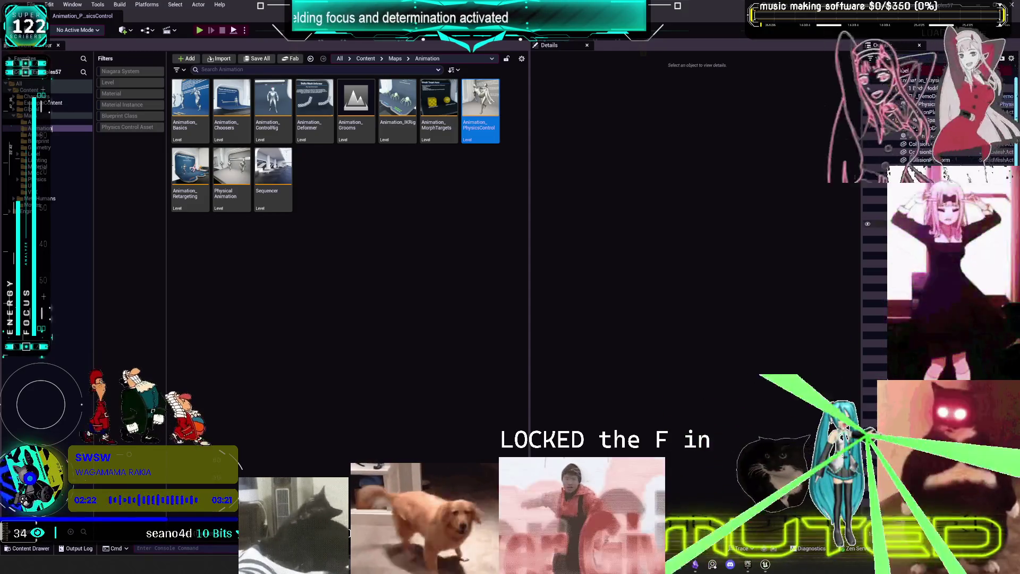
click(72, 4)
mouse_move(105, 56)
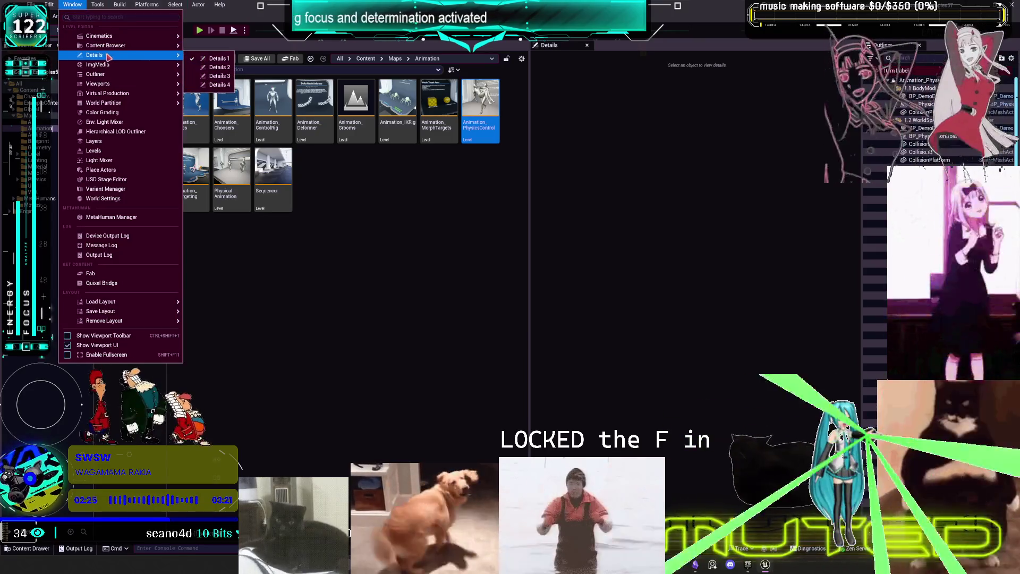
click(461, 222)
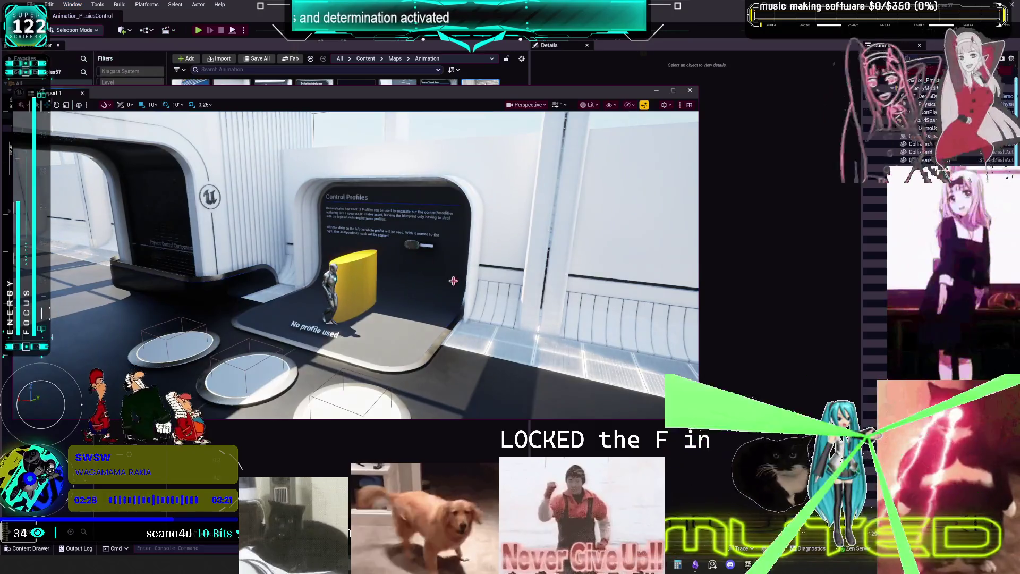
mouse_move(461, 221)
mouse_down()
mouse_move(510, 223)
mouse_move(478, 209)
mouse_up()
mouse_move(444, 281)
mouse_down()
mouse_move(443, 253)
mouse_move(444, 282)
mouse_up()
click(441, 257)
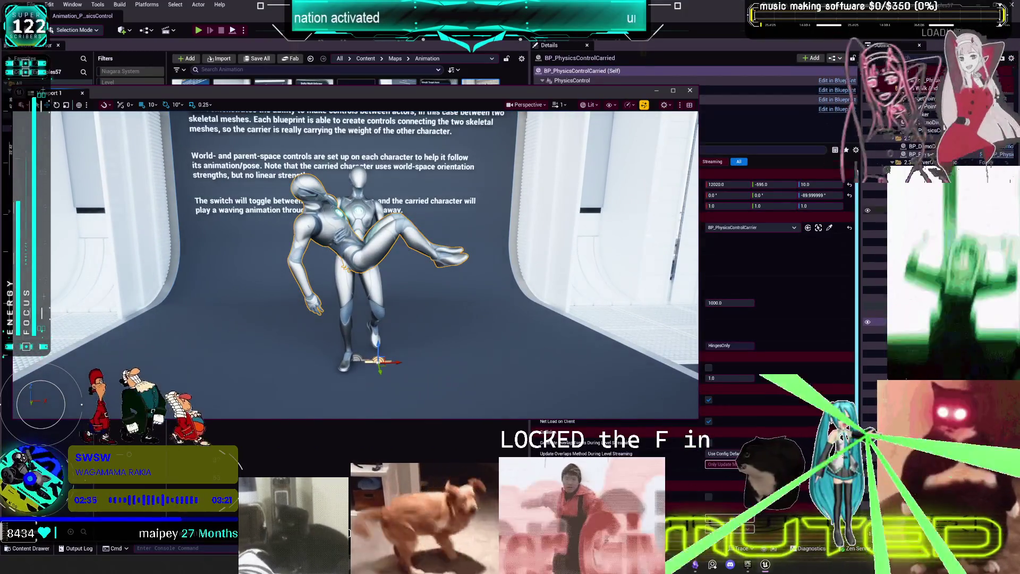
- Open the carried character's blueprint and pan its EventGraph to 'Enable and set the controls'
key(ctrl+e)
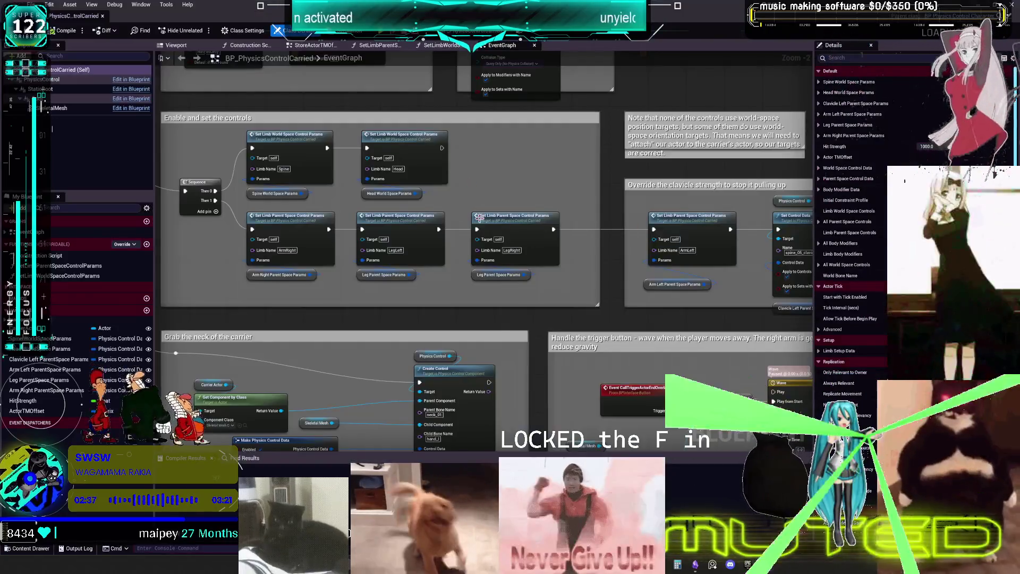
scroll(480, 217, down, 2)
scroll(460, 160, up, 4)
mouse_move(460, 159)
mouse_down()
mouse_move(460, 285)
mouse_move(460, 247)
mouse_up()
drag(404, 366, 608, 217)
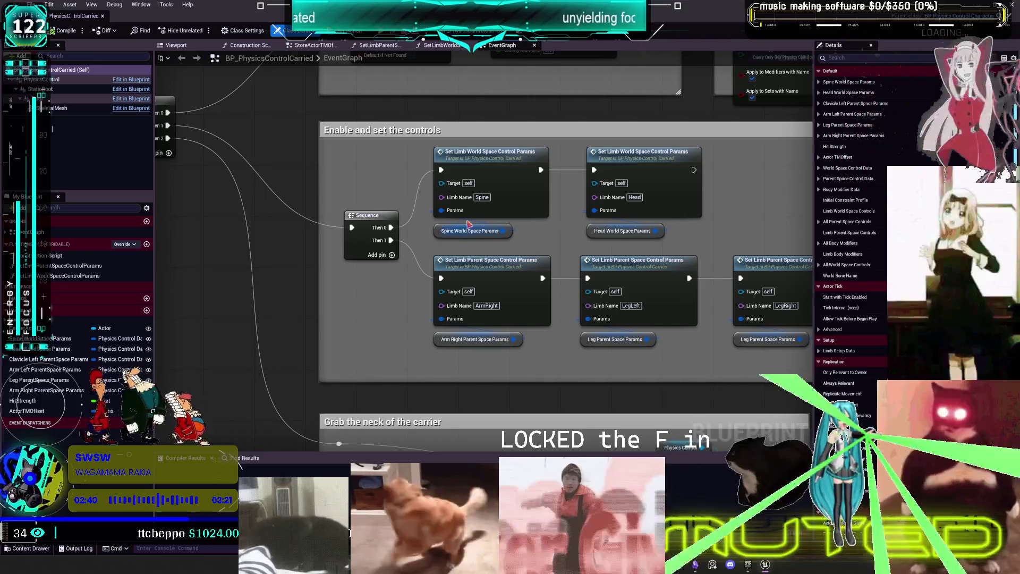
- Zoom out past the limb controls to the clavicle override and 'Grab the neck of the carrier' sections
click(345, 133)
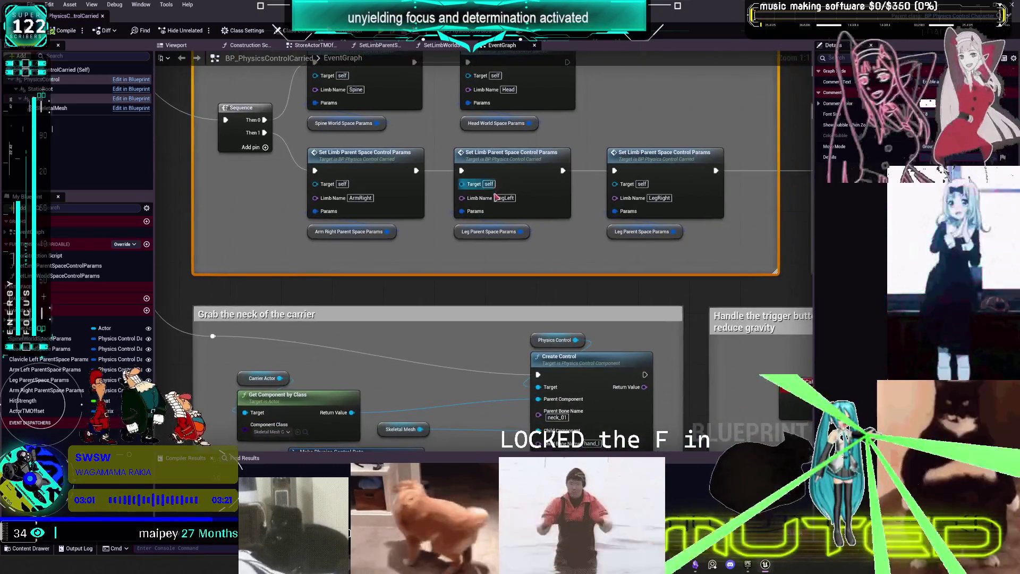
scroll(575, 318, down, 1)
scroll(574, 318, down, 1)
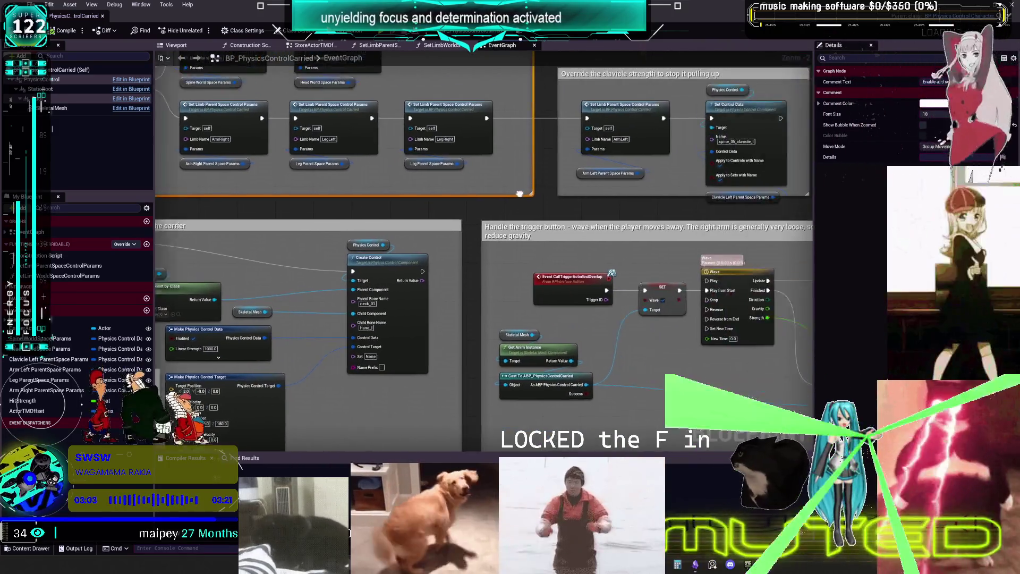
drag(520, 194, 471, 211)
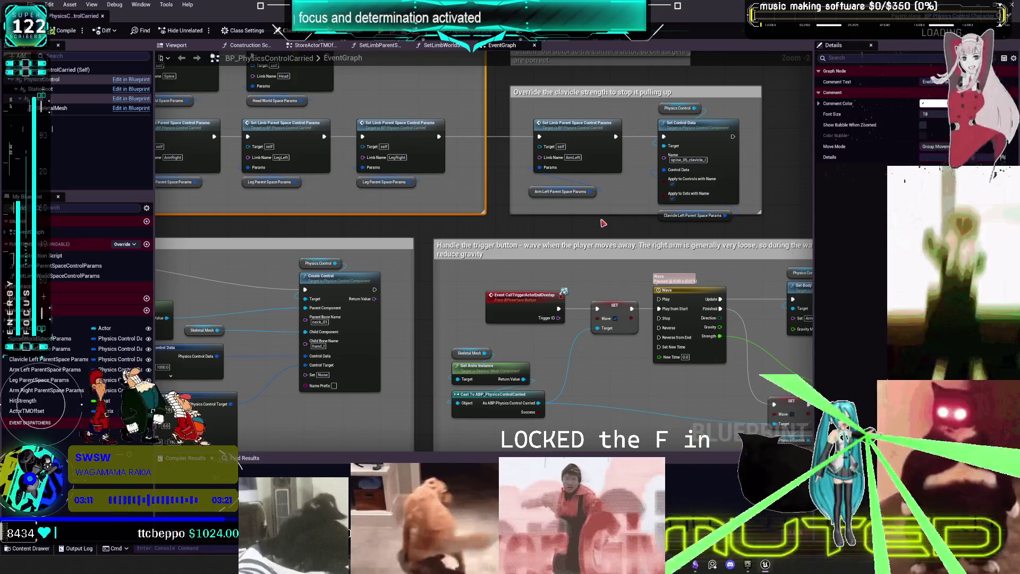
drag(335, 233, 538, 187)
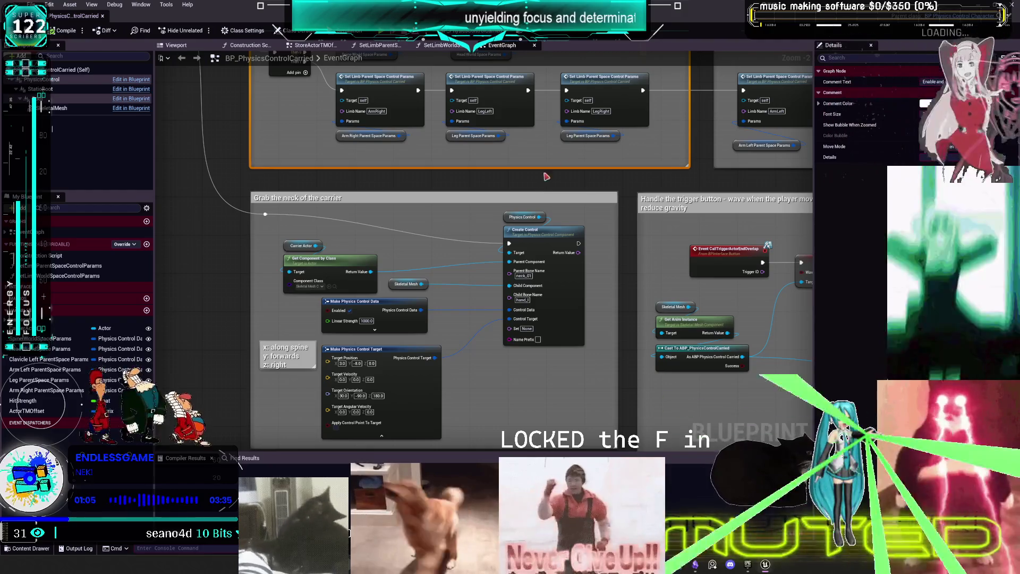
- Zoom out over the 'Grab the neck of the carrier' section of the graph
scroll(515, 234, down, 1)
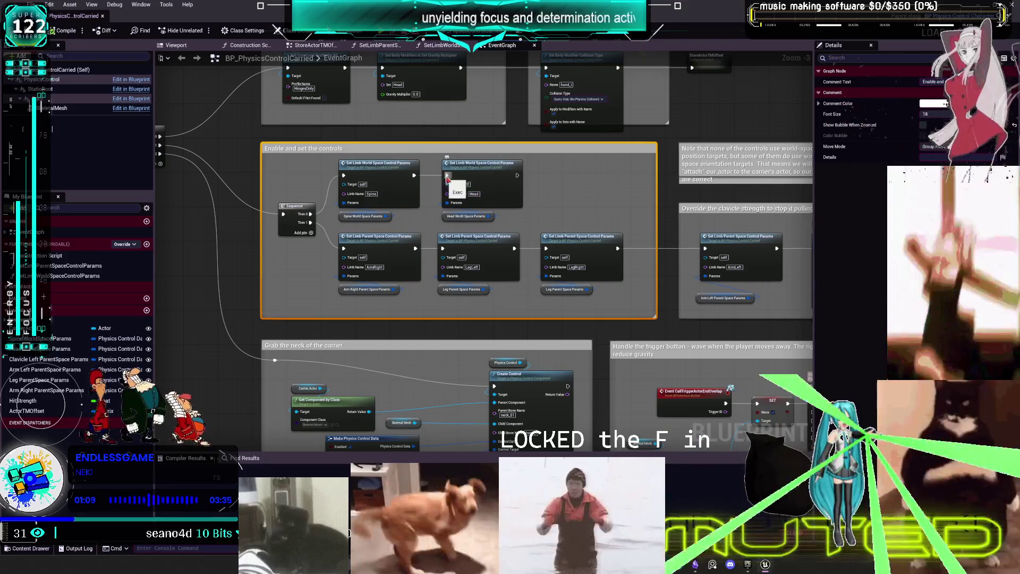
- Pan the graph to the Wave timeline, Set Gravity Multiplier and trigger event nodes
scroll(494, 204, down, 1)
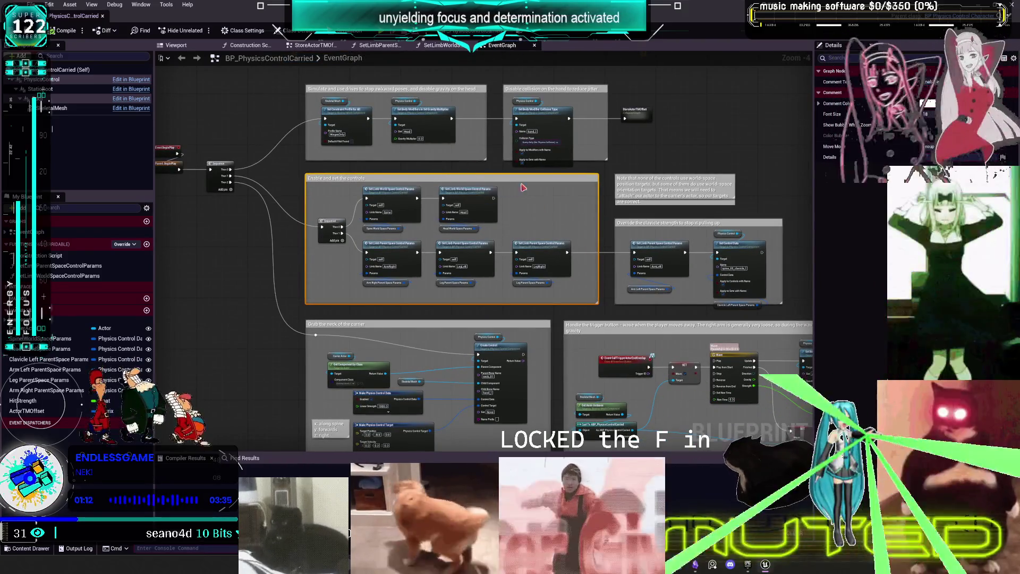
scroll(584, 177, up, 3)
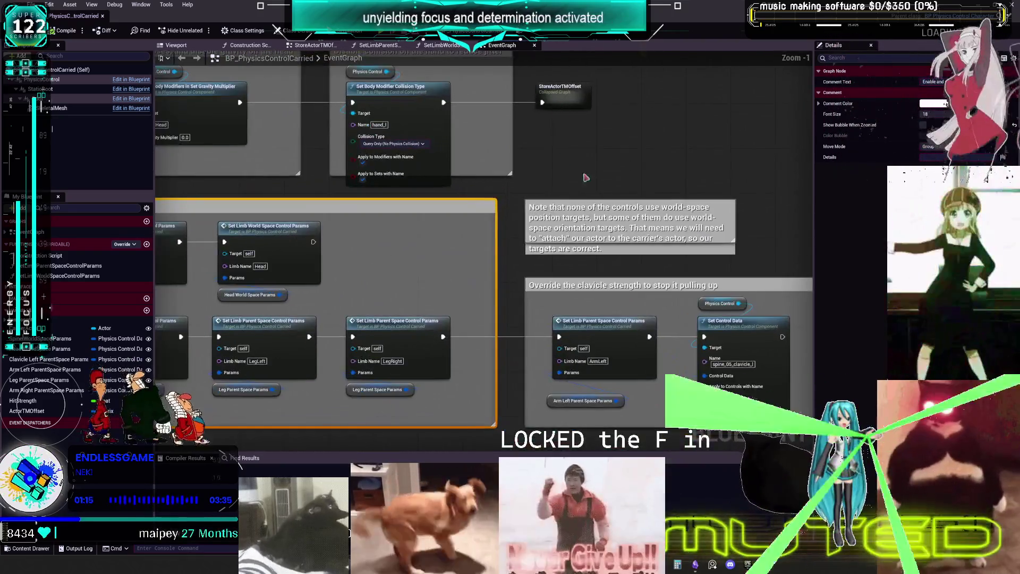
drag(584, 178, 559, 254)
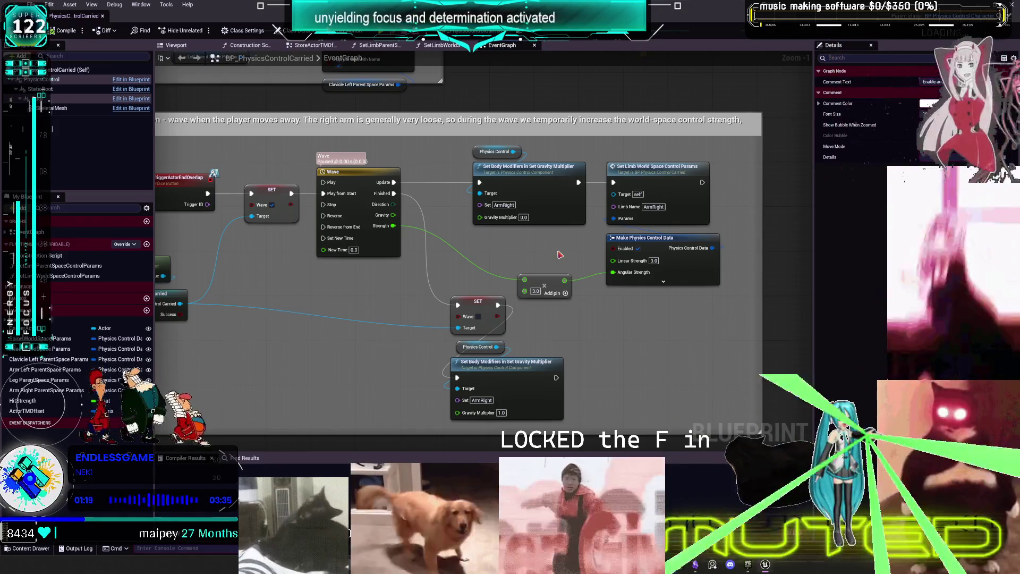
mouse_move(449, 235)
mouse_down()
mouse_move(699, 243)
mouse_move(531, 226)
mouse_move(540, 230)
mouse_move(446, 241)
mouse_up()
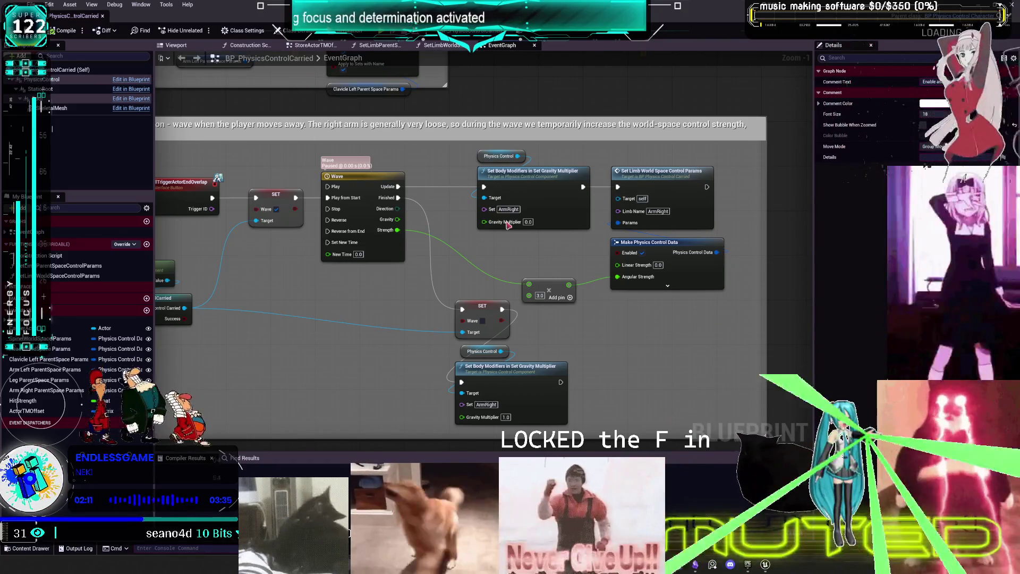
- Frame the neck-grab nodes with Home, then pan down to the 'Track the carrier's TM' section
scroll(519, 242, down, 3)
key(Home)
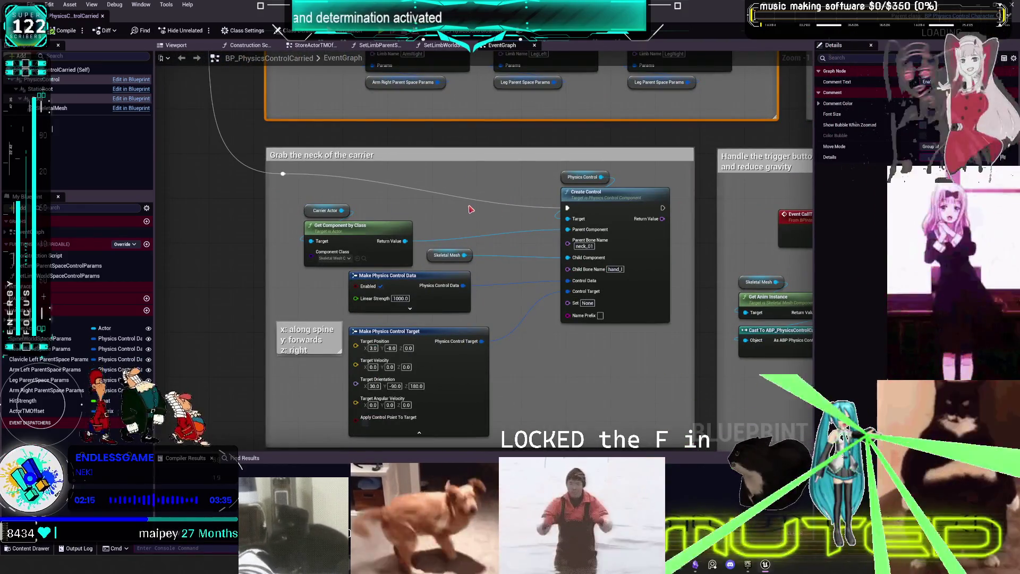
mouse_move(470, 209)
mouse_down()
mouse_move(478, 267)
mouse_move(466, 357)
mouse_move(405, 433)
mouse_move(402, 270)
mouse_up()
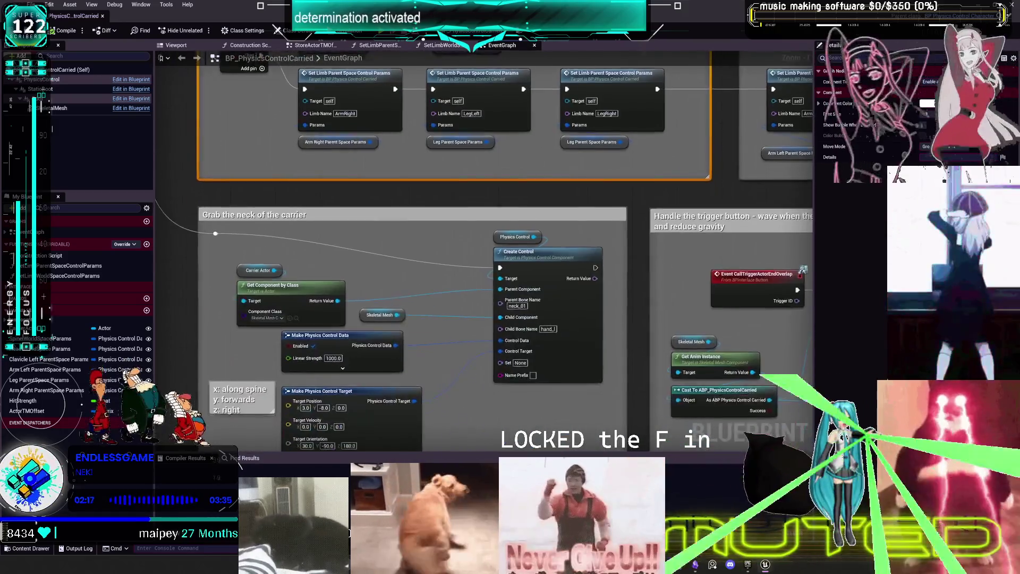
drag(503, 285, 538, 143)
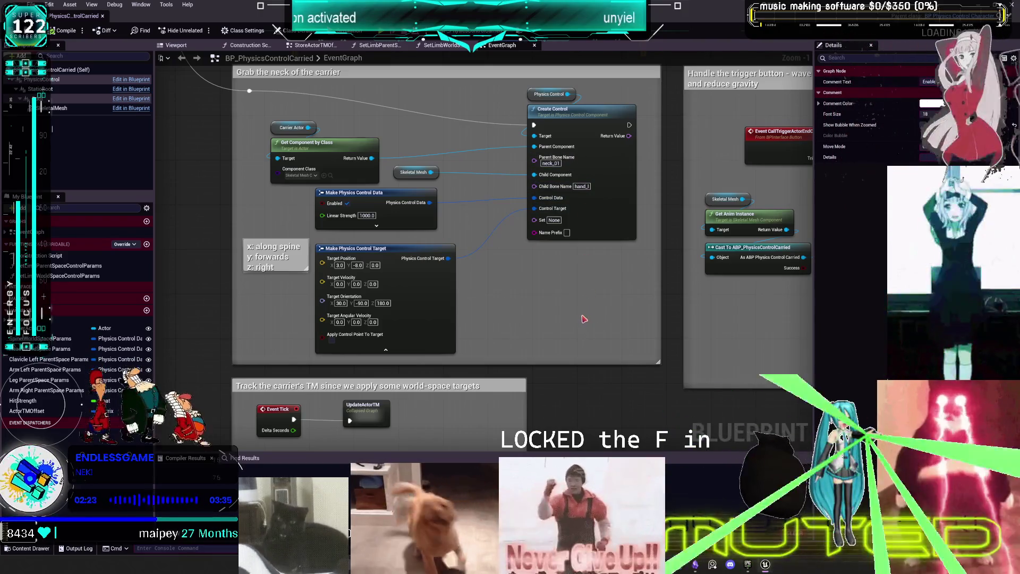
scroll(552, 321, down, 2)
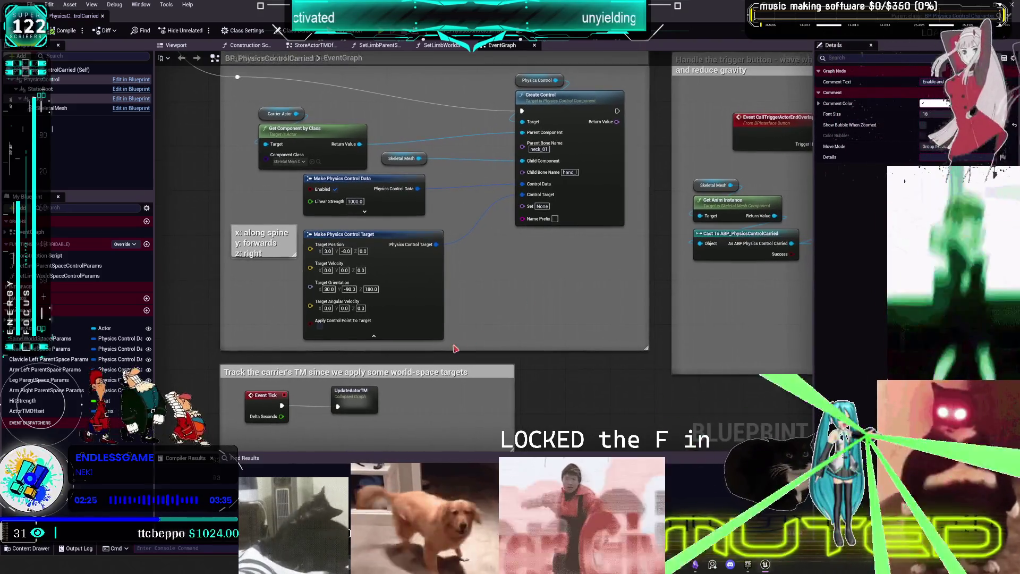
scroll(451, 324, up, 2)
- Inspect the collapsed UpdateActorTM graph, then return to the EventGraph
double_click(409, 305)
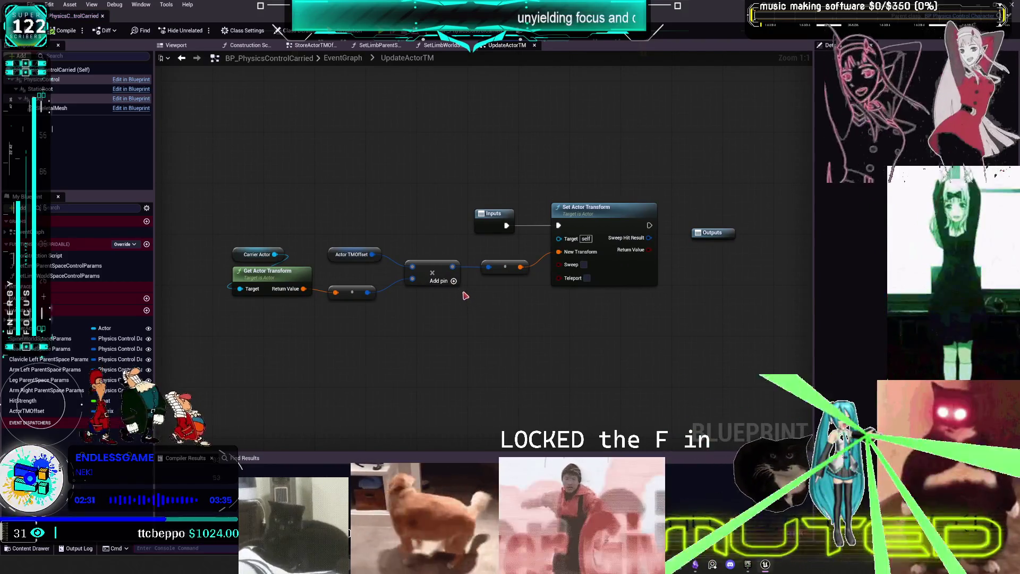
click(182, 59)
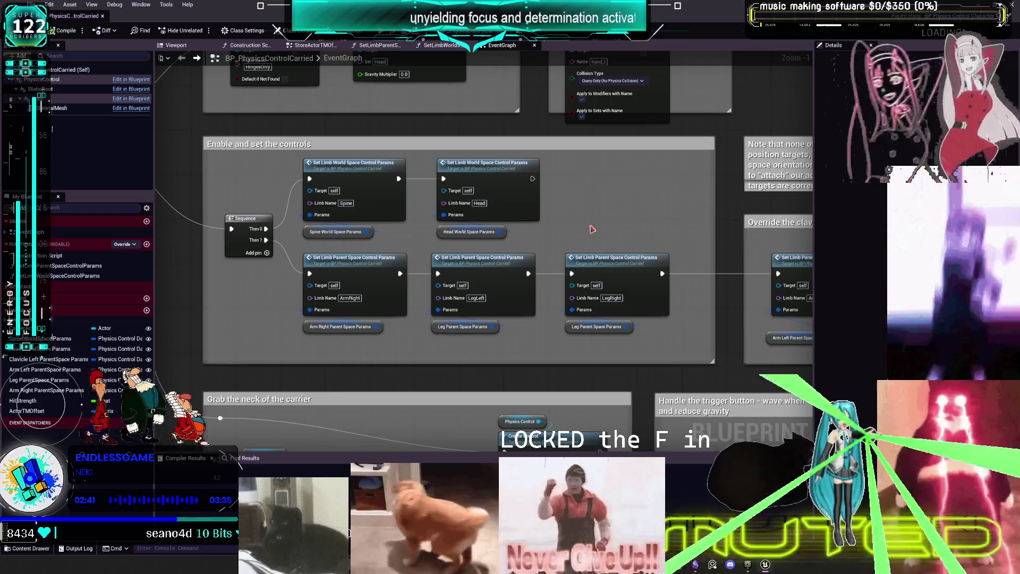
- Zoom out over the Event BeginPlay sequence, then switch to the BP_PhysicsControlCharacter blueprint
scroll(582, 227, down, 2)
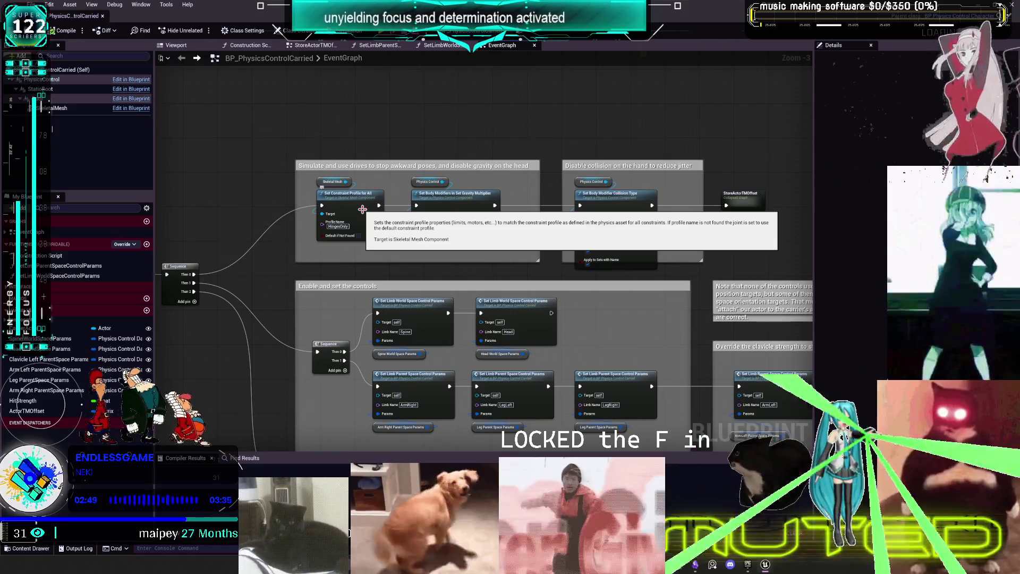
mouse_move(478, 251)
mouse_down()
mouse_move(461, 239)
mouse_move(589, 155)
mouse_up()
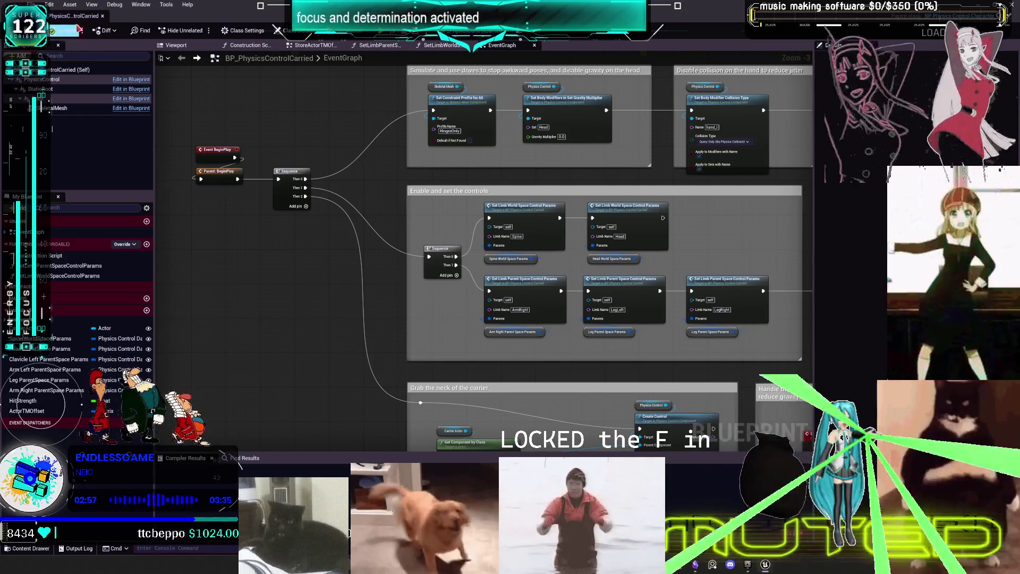
click(167, 16)
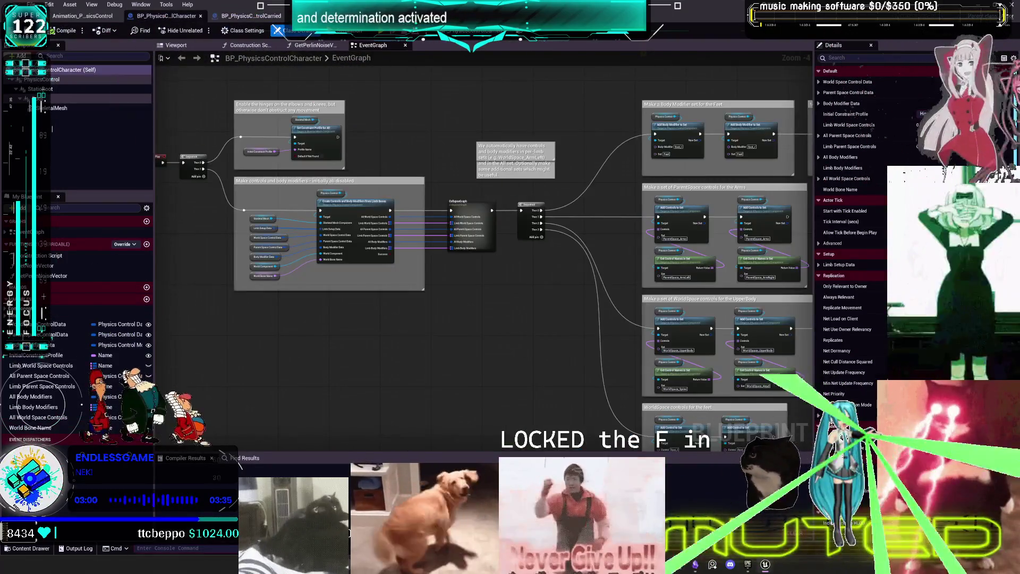
- Pan through the character's ParentSpace, UpperBody, Feet and Hands control sections
drag(781, 223, 502, 177)
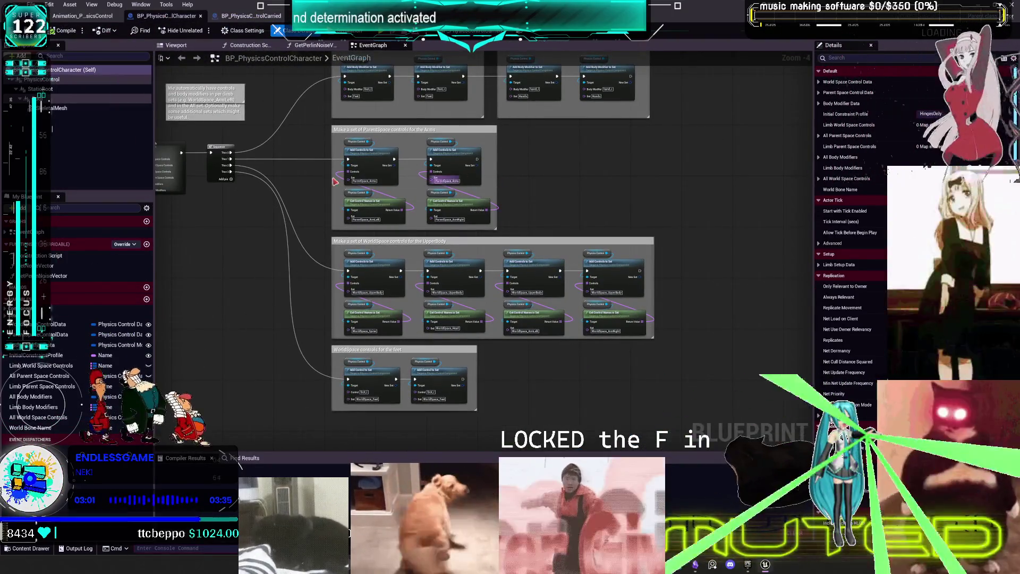
drag(266, 181, 309, 183)
scroll(588, 190, up, 2)
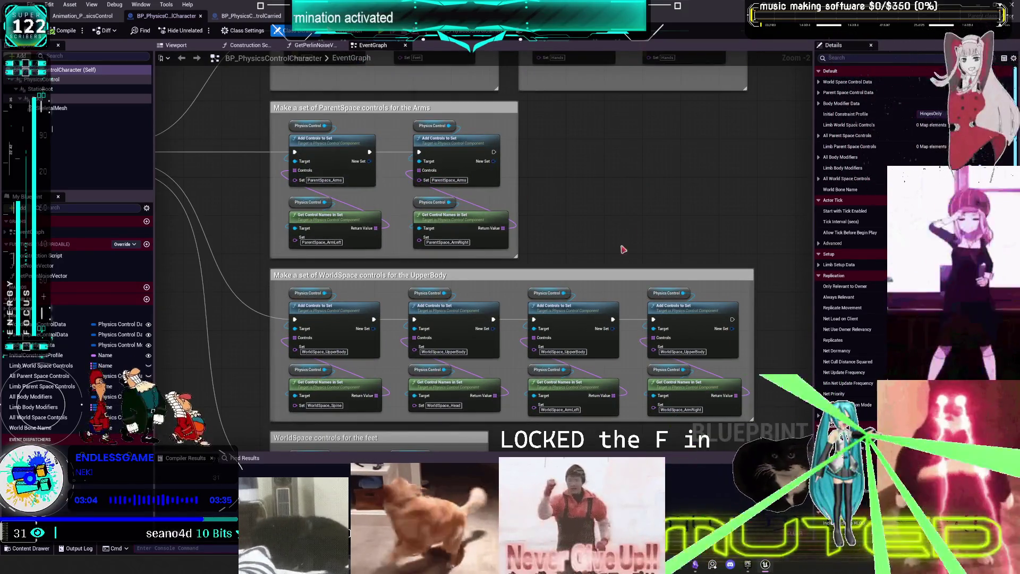
drag(624, 250, 621, 84)
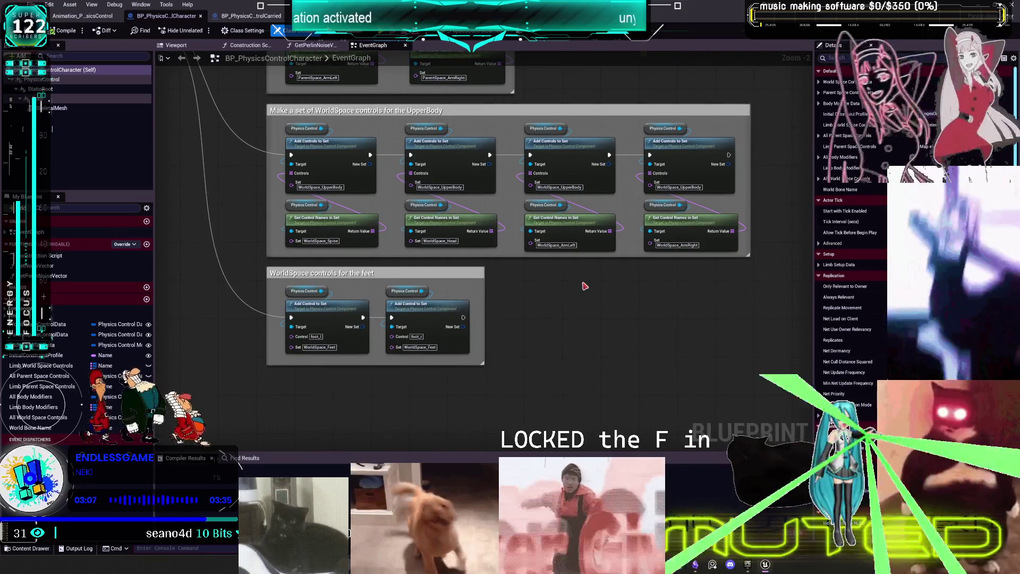
mouse_move(584, 69)
mouse_down()
mouse_move(587, 239)
mouse_move(572, 335)
mouse_up()
scroll(571, 334, down, 1)
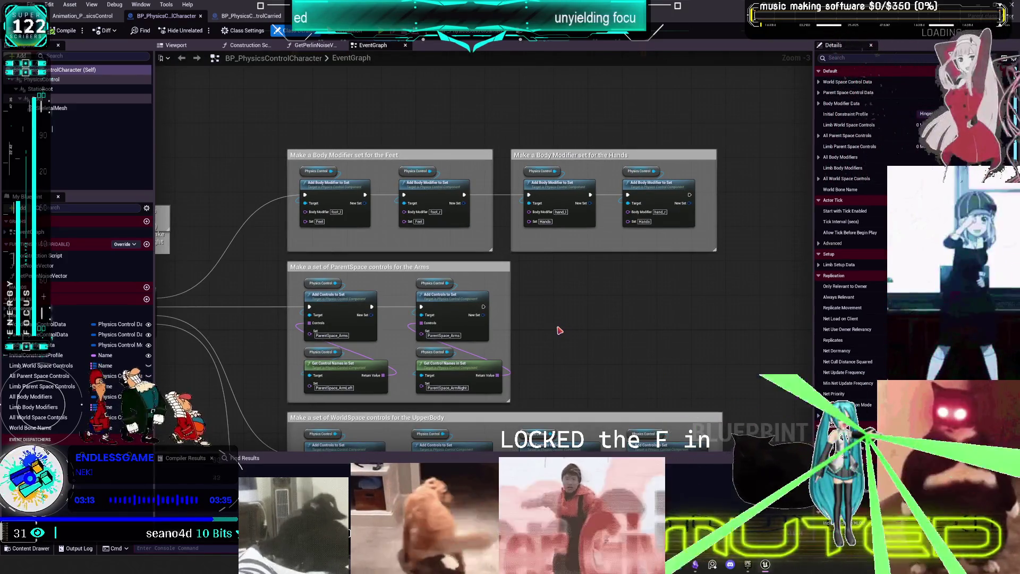
drag(559, 330, 590, 237)
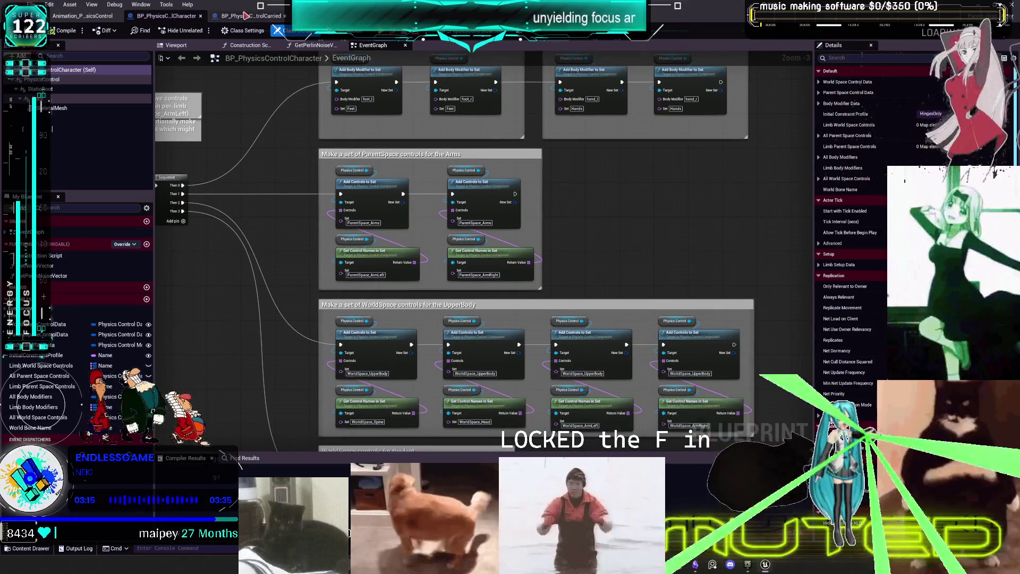
- Flip between the two blueprint tabs, then go back to the level editor
click(246, 16)
click(166, 16)
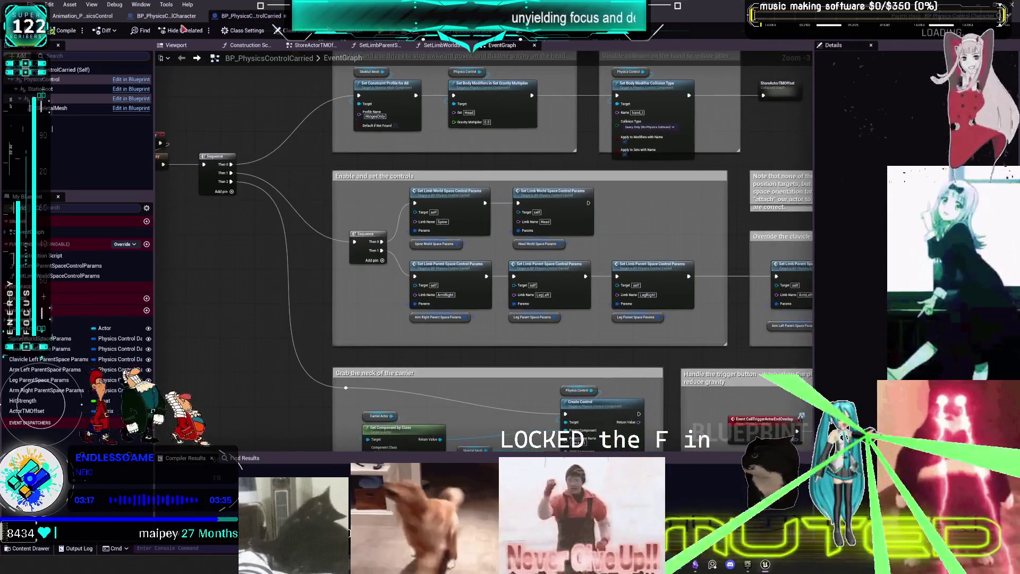
click(88, 16)
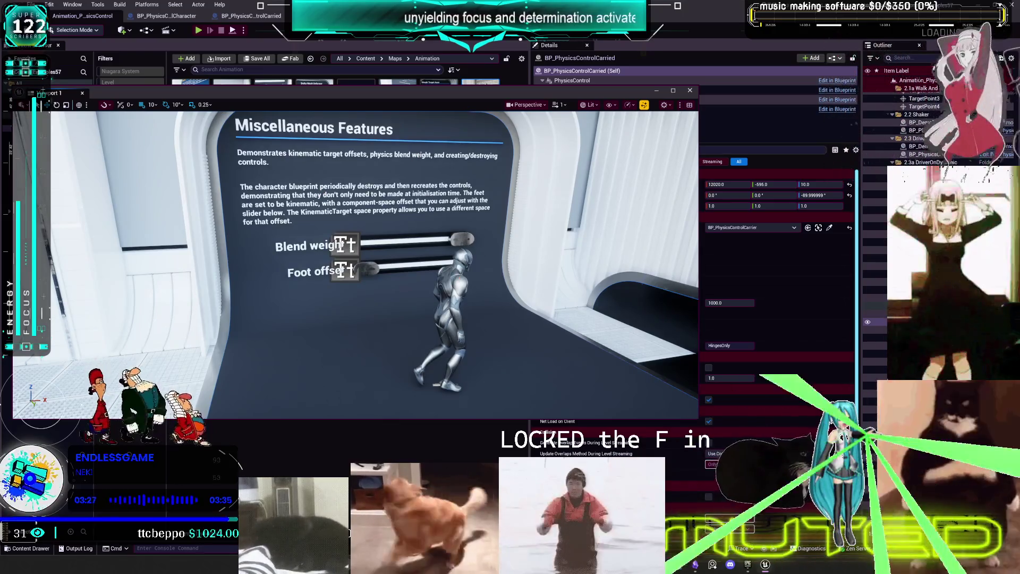
click(348, 533)
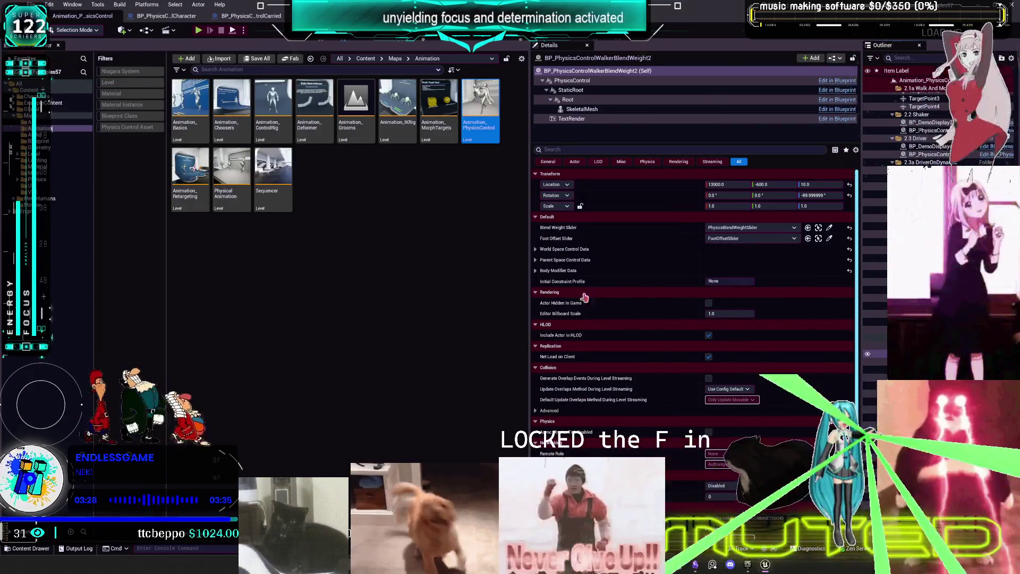
key(ctrl+e)
mouse_move(327, 176)
mouse_down()
mouse_move(511, 185)
mouse_move(460, 256)
mouse_up()
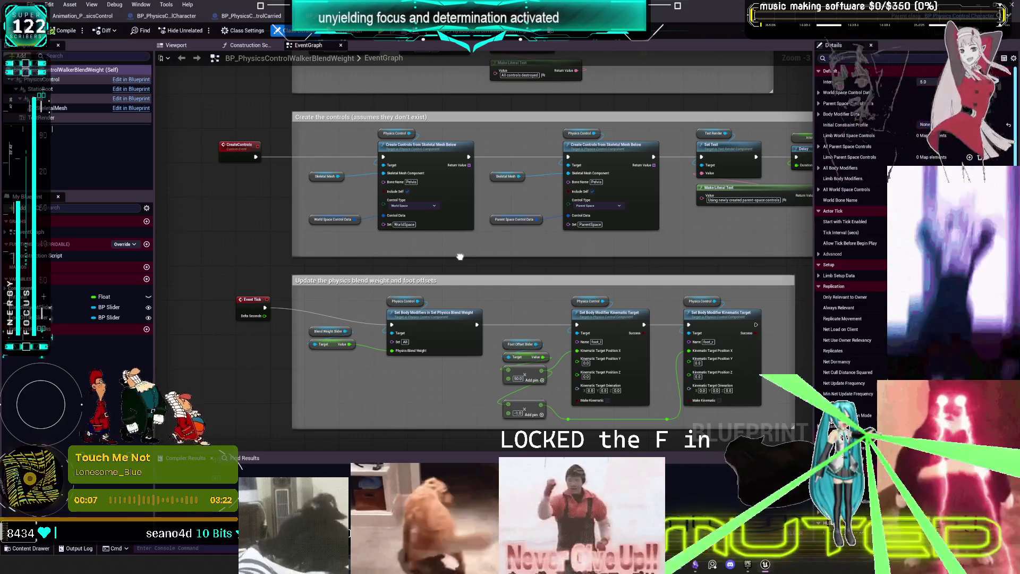
mouse_move(460, 257)
mouse_down()
mouse_move(441, 286)
mouse_move(423, 390)
mouse_up()
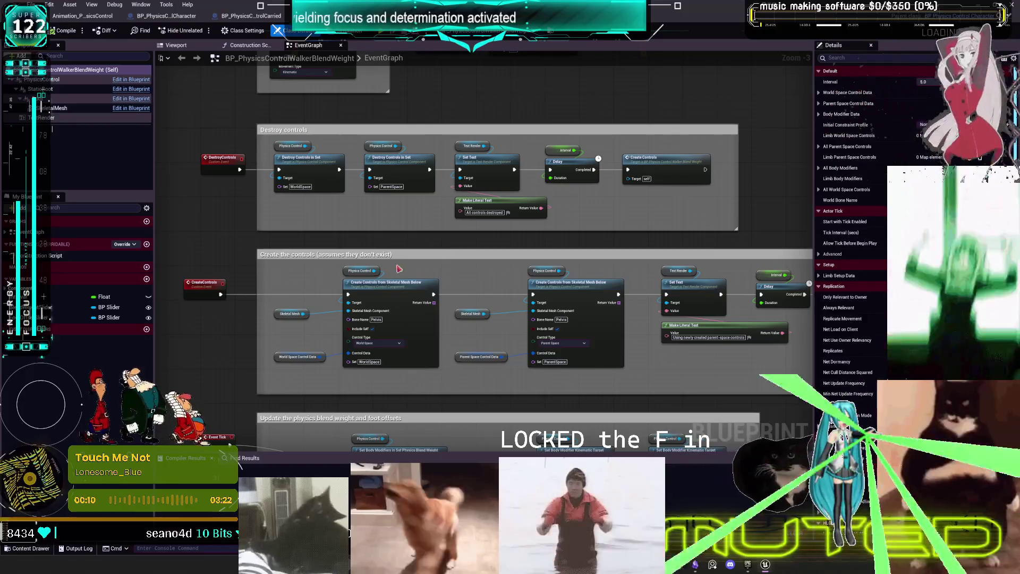
mouse_move(598, 209)
mouse_down()
mouse_move(593, 274)
mouse_move(589, 228)
mouse_up()
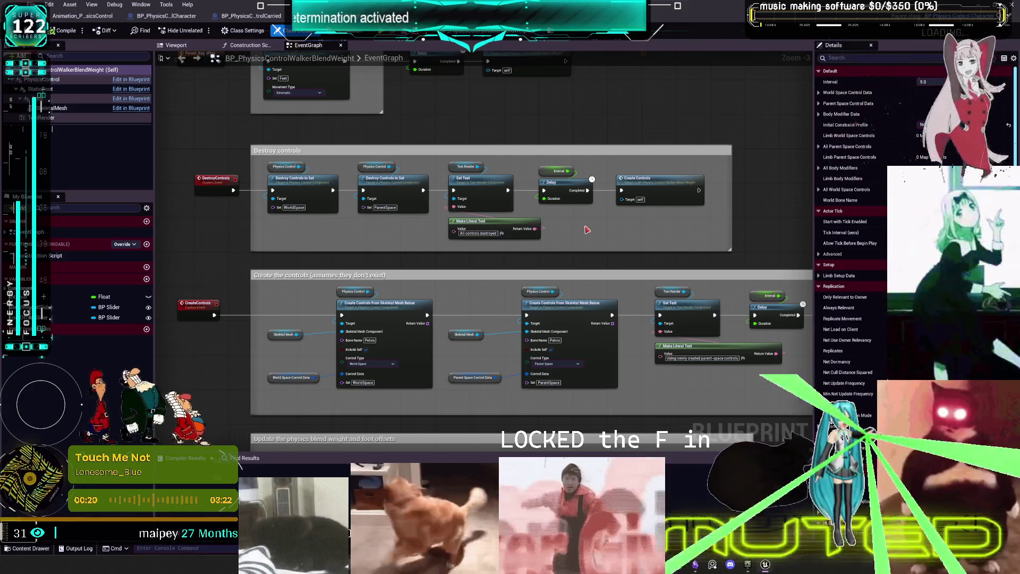
right_click(587, 229)
key(Escape)
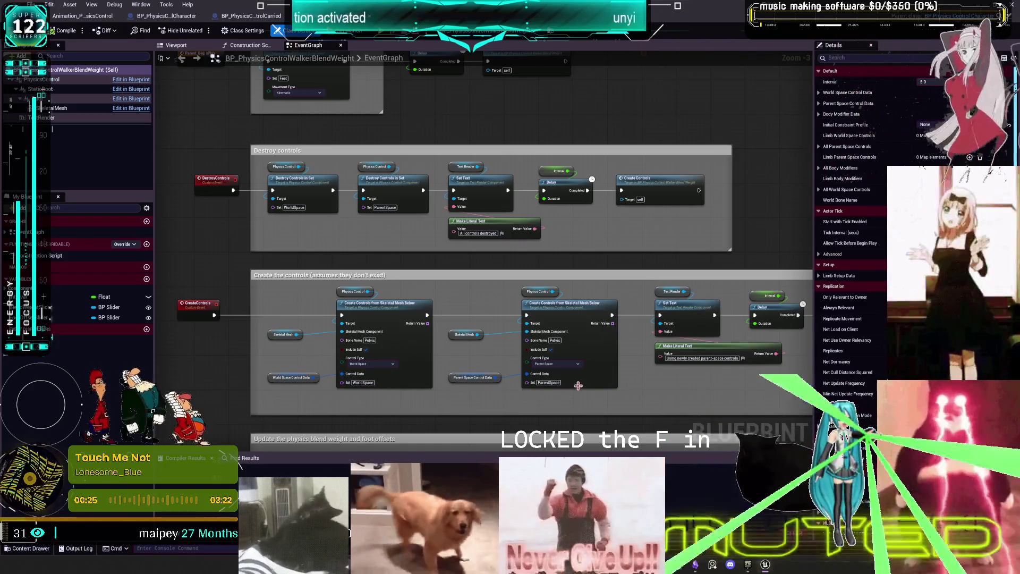
mouse_move(661, 394)
mouse_down()
mouse_move(651, 383)
mouse_move(661, 172)
mouse_up()
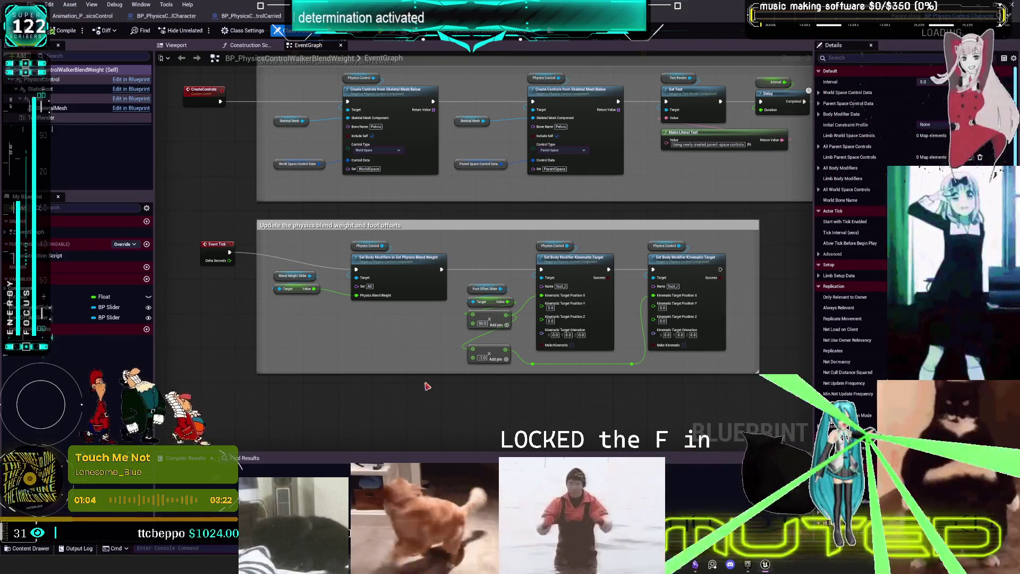
key(alt+Tab)
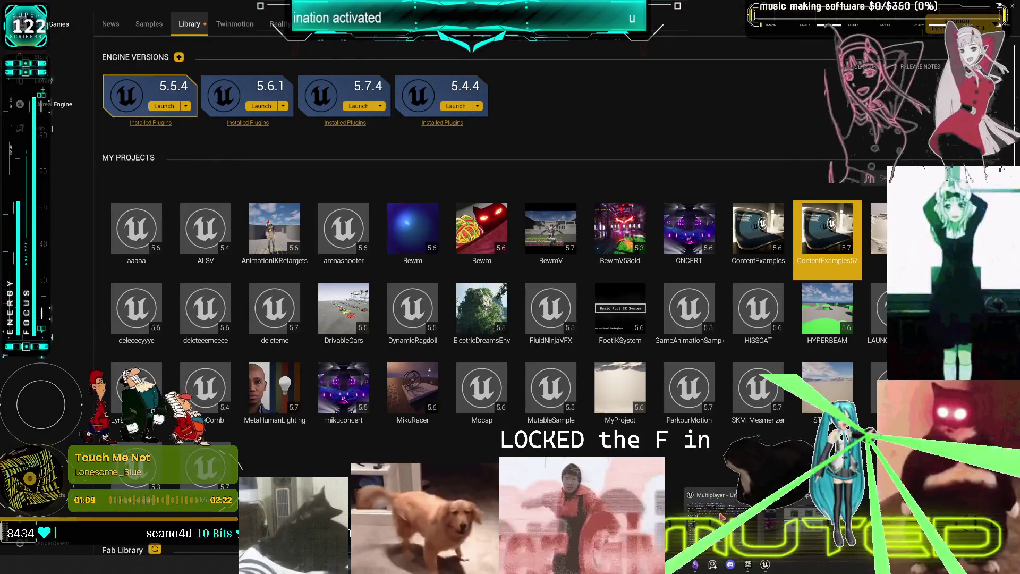
- Review the DT_PhysicsSetup data table rows, then return to BP_DCAdv_ThirdPChar's EventGraph
click(721, 516)
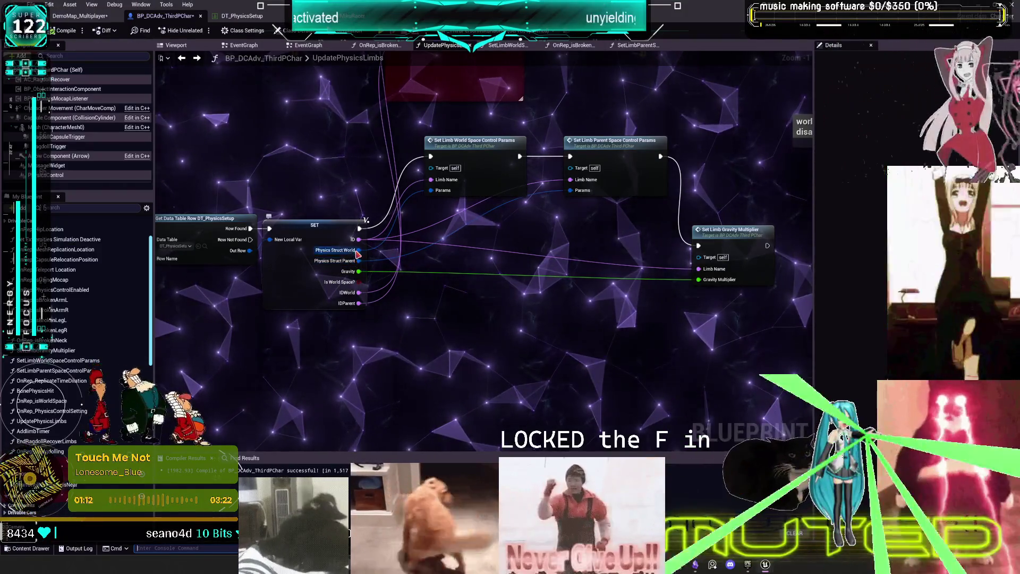
click(242, 16)
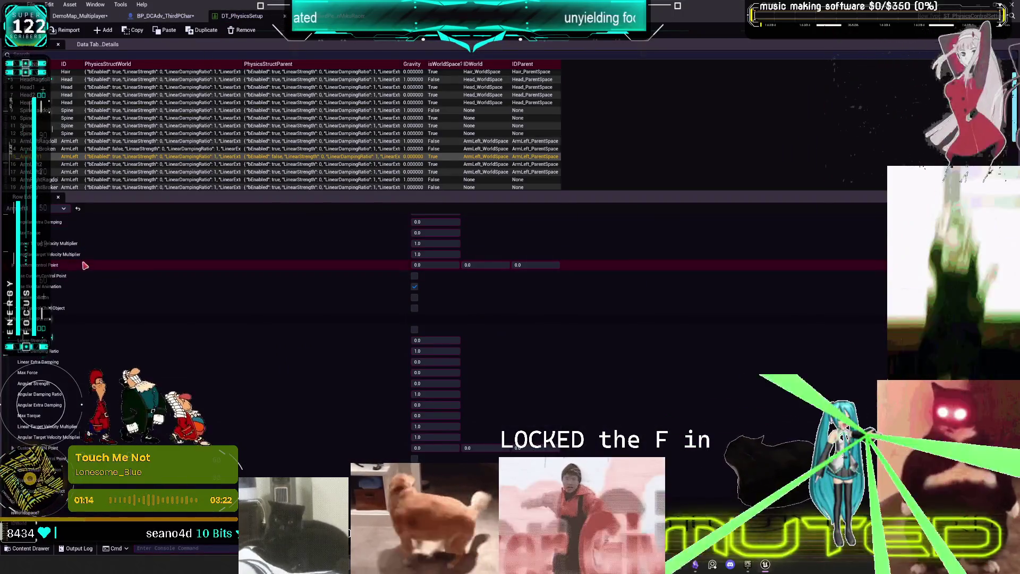
scroll(85, 265, up, 5)
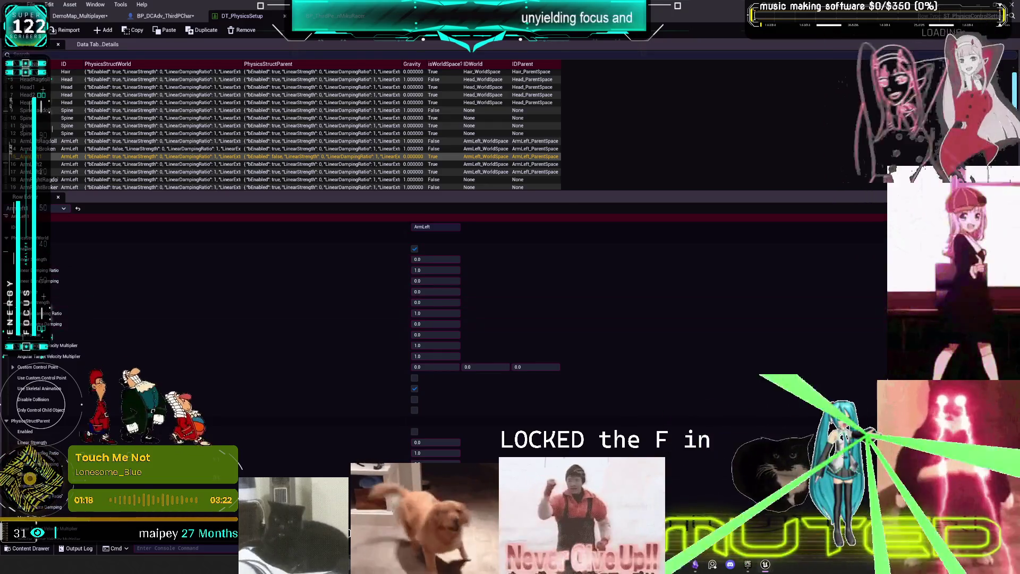
scroll(163, 431, down, 5)
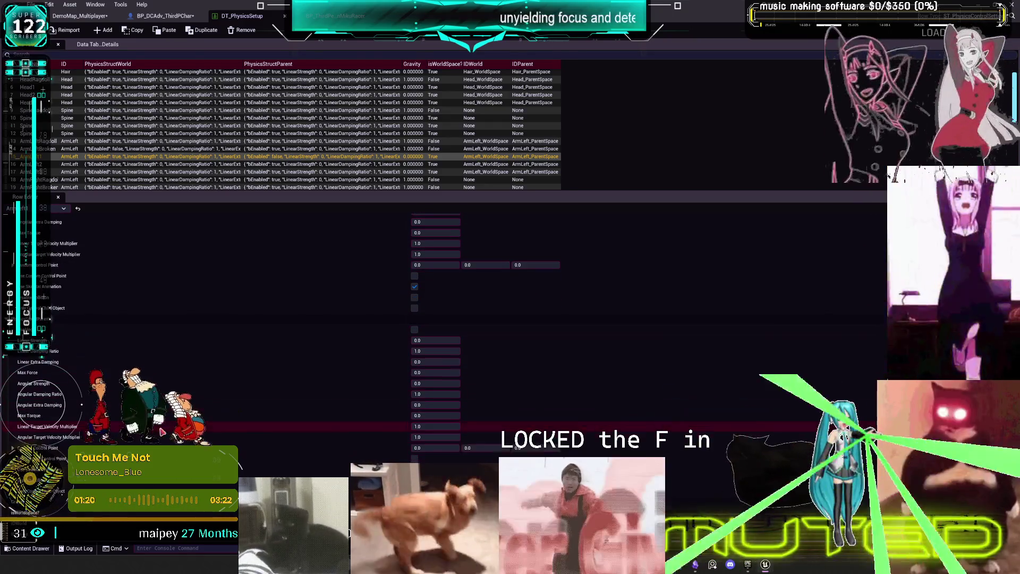
click(159, 16)
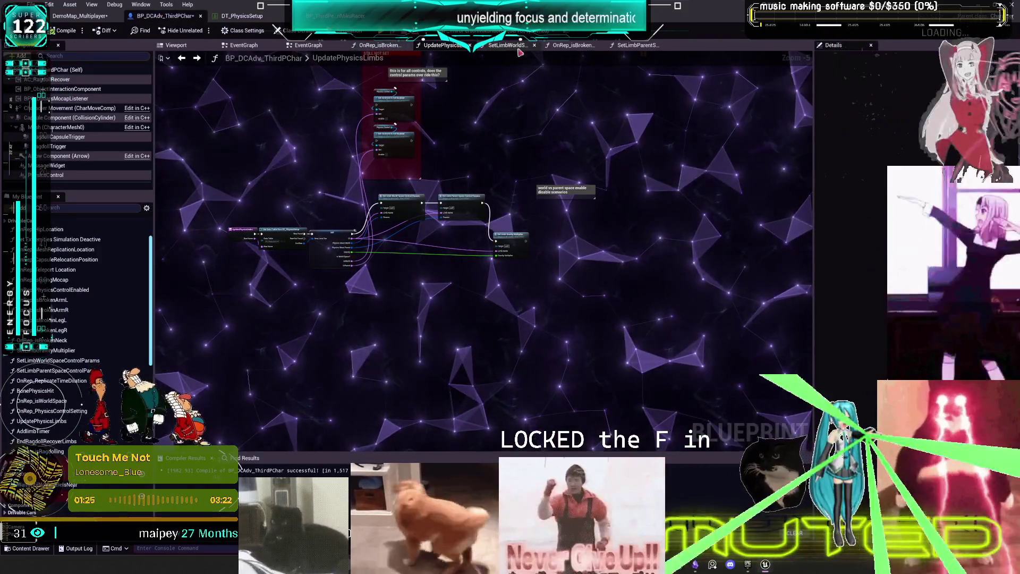
click(253, 47)
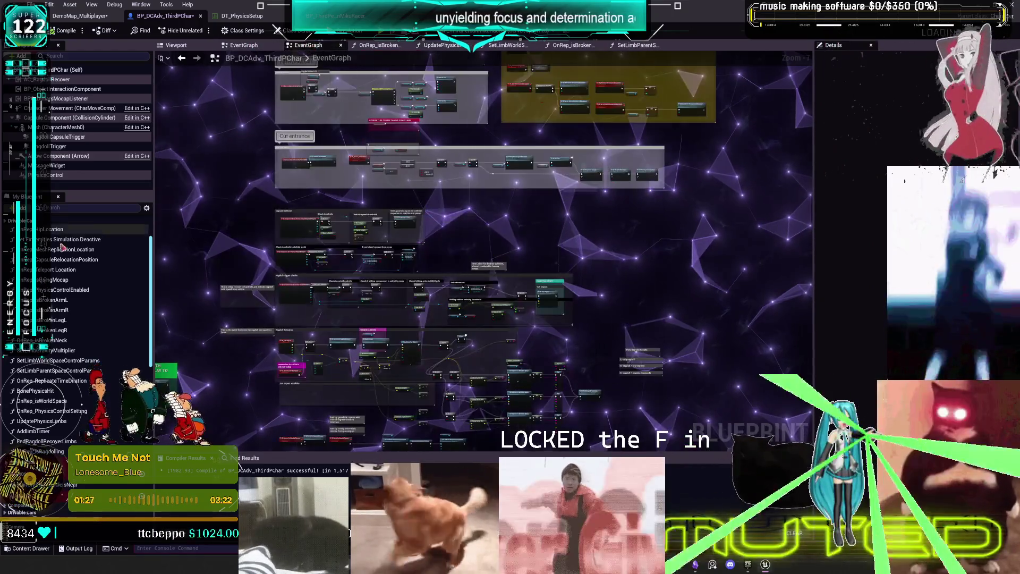
- Open the CharacterPhysics graph at 1:1 zoom and inspect the Body Modifier Data variable's defaults
double_click(47, 252)
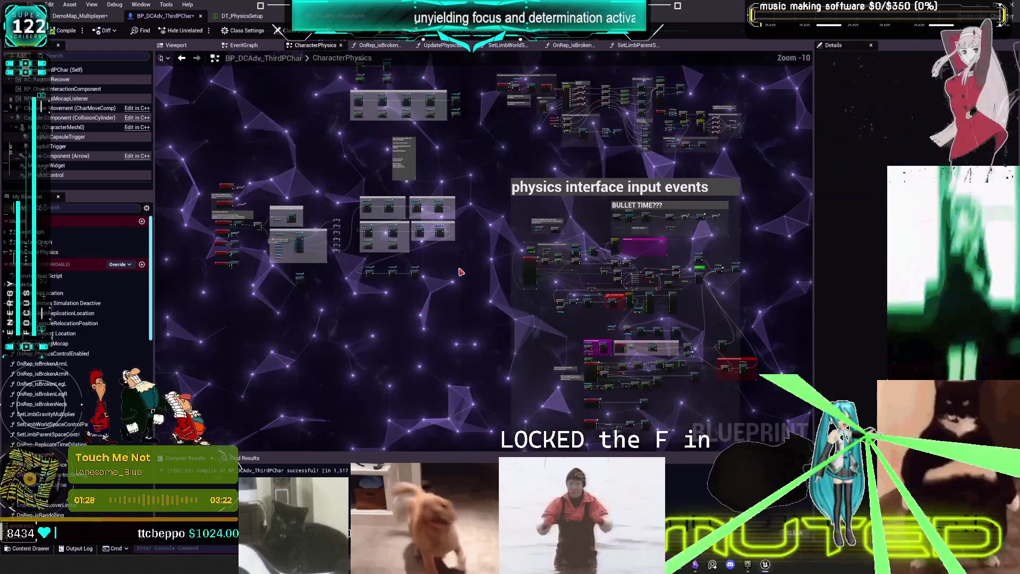
scroll(298, 243, up, 4)
scroll(157, 432, up, 3)
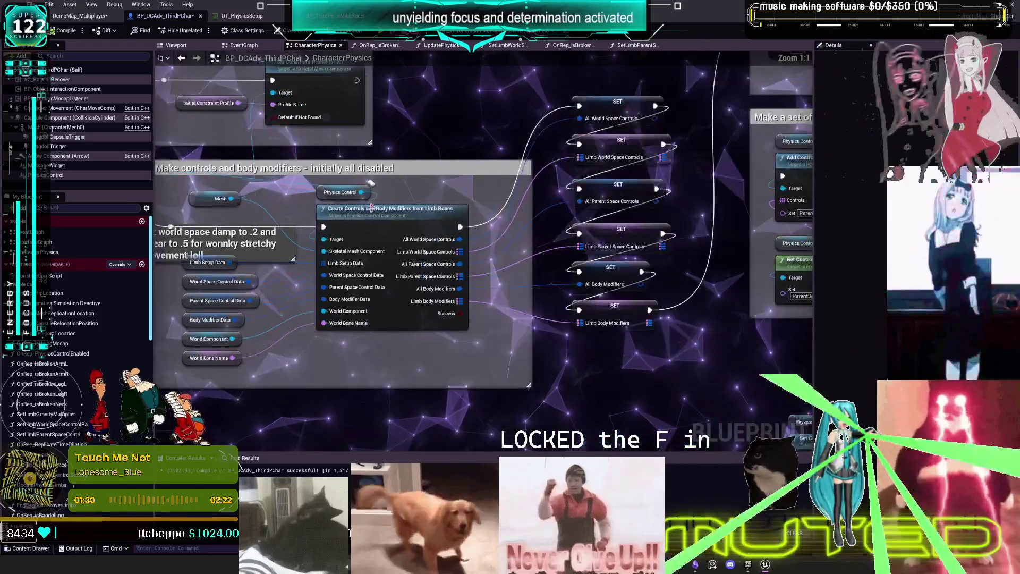
click(188, 320)
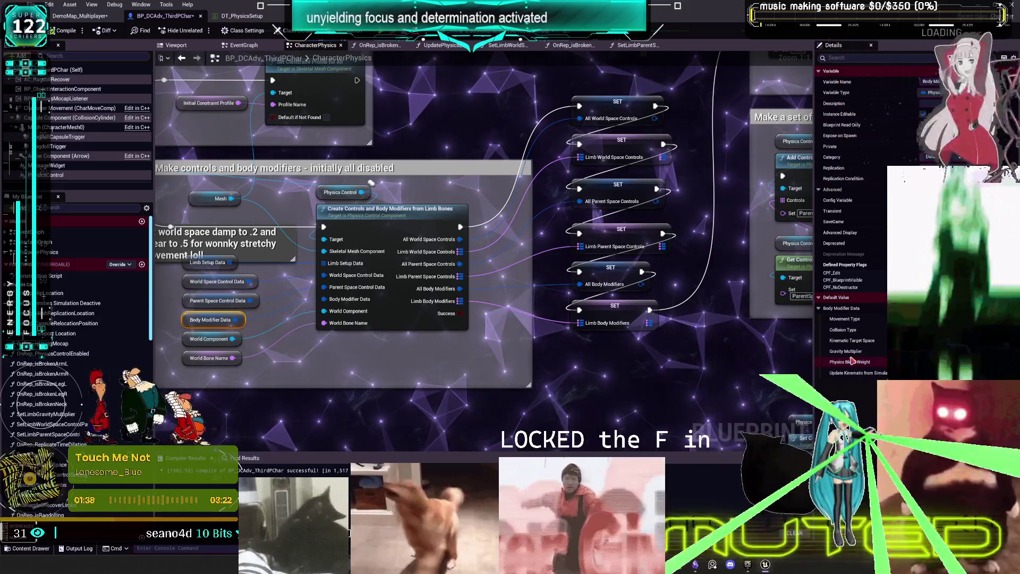
mouse_move(237, 325)
mouse_down()
mouse_move(281, 353)
mouse_move(281, 332)
mouse_move(280, 342)
mouse_move(323, 299)
mouse_up()
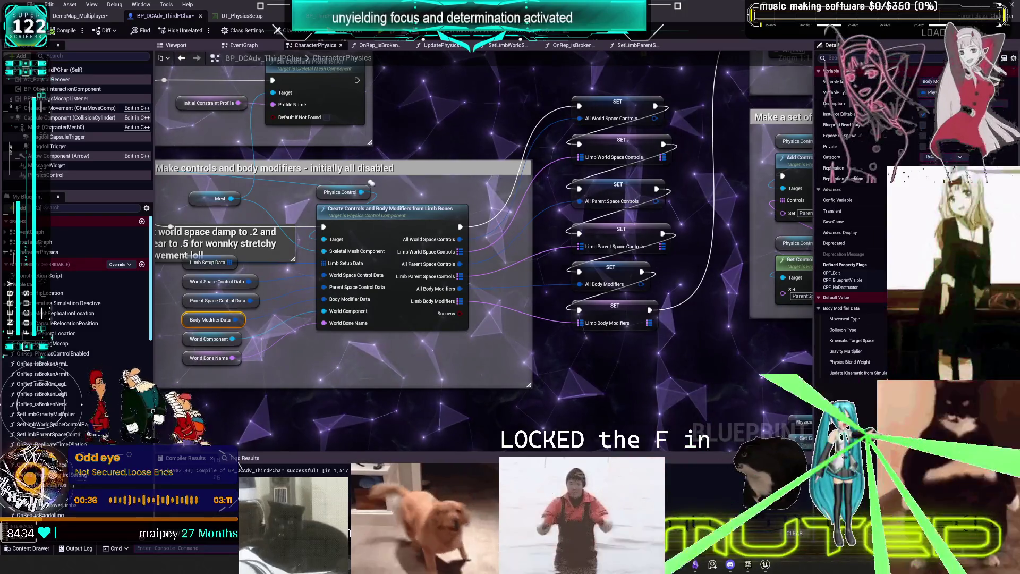
key(alt+Tab)
- Select Apex Legends in the Steam library and launch it with PLAY
click(37, 129)
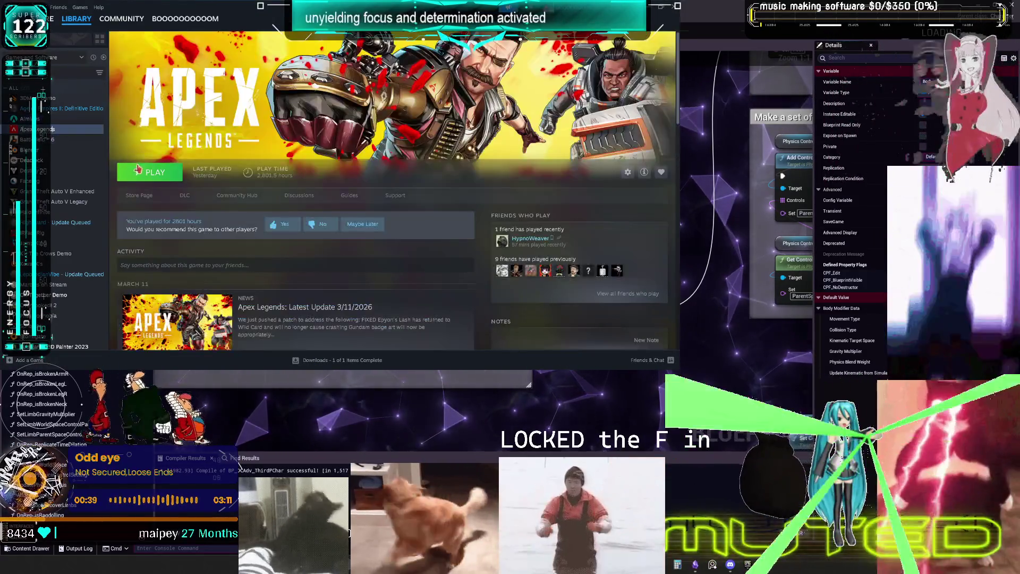
click(137, 169)
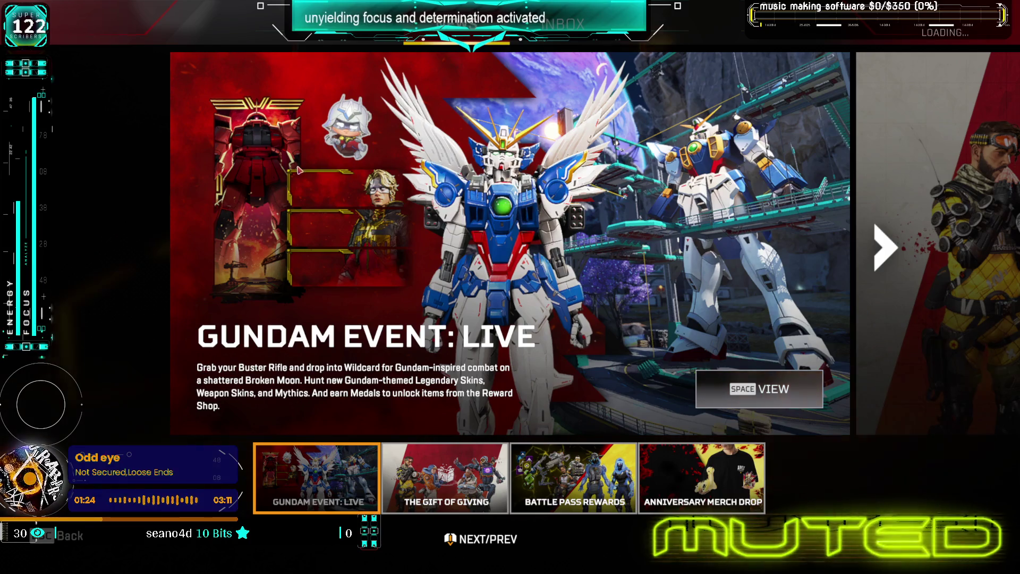
- Dismiss the news and reward screens and queue for Wildcard Gundam Frontlines
click(77, 534)
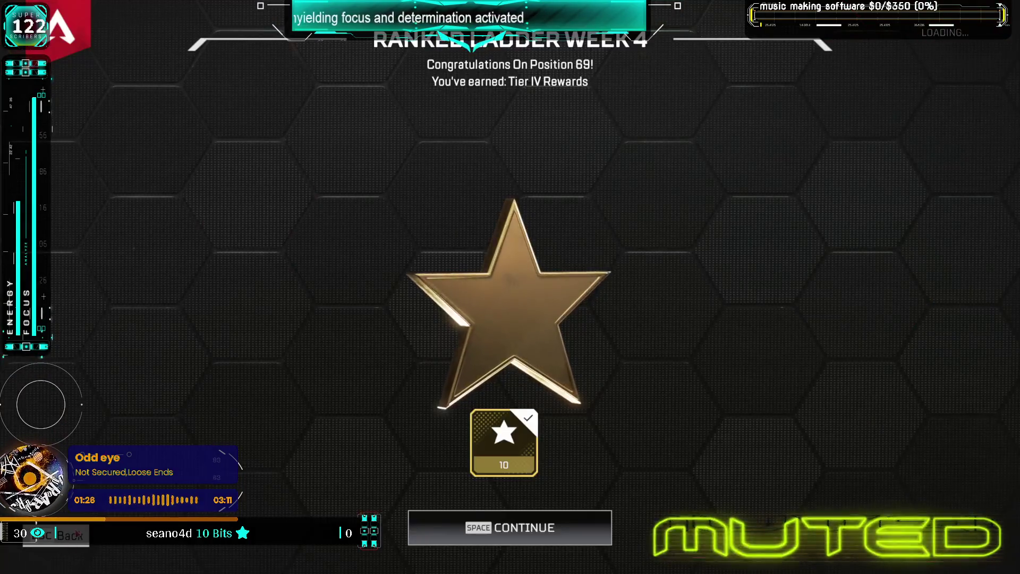
key(space)
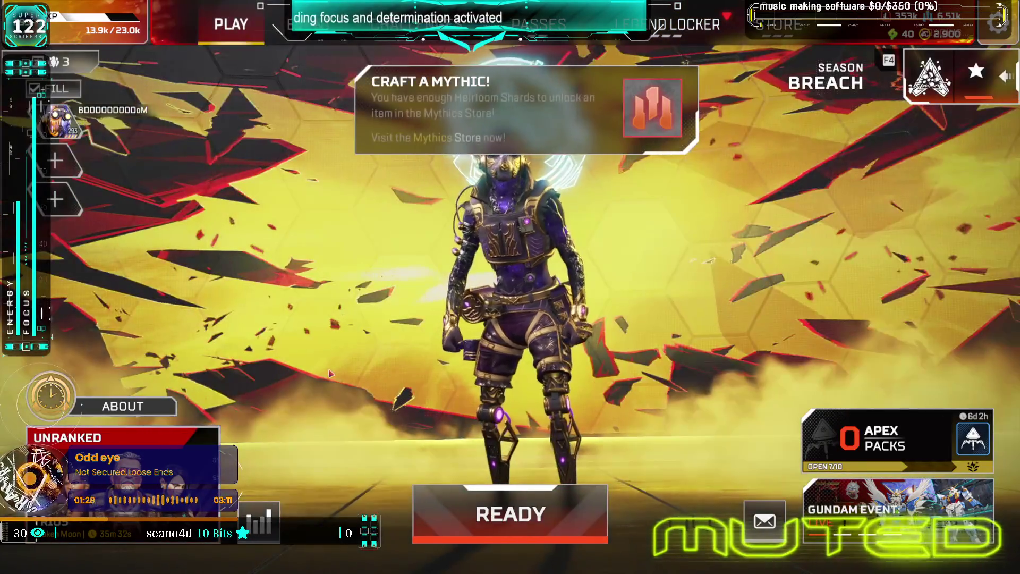
click(155, 475)
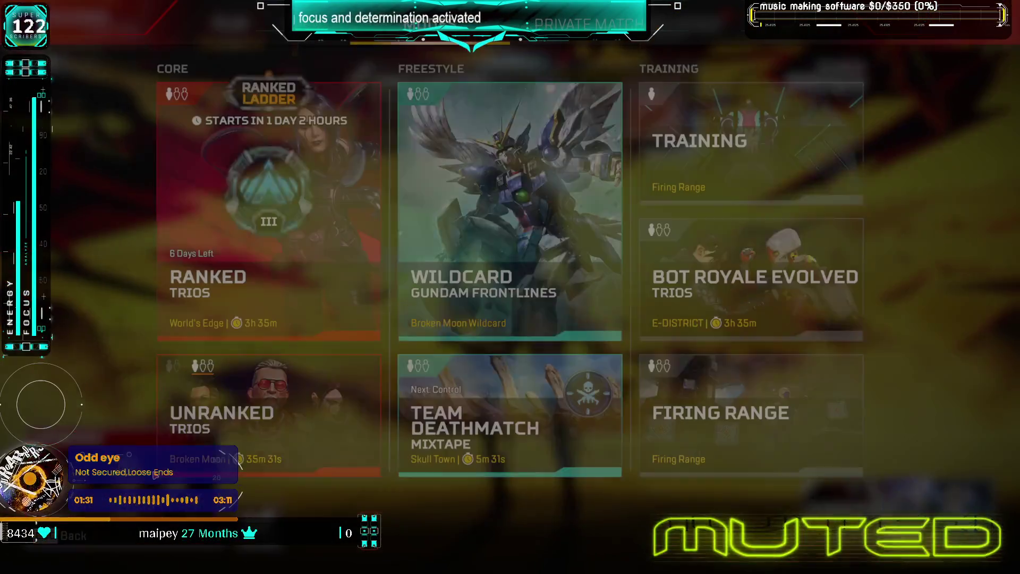
click(508, 297)
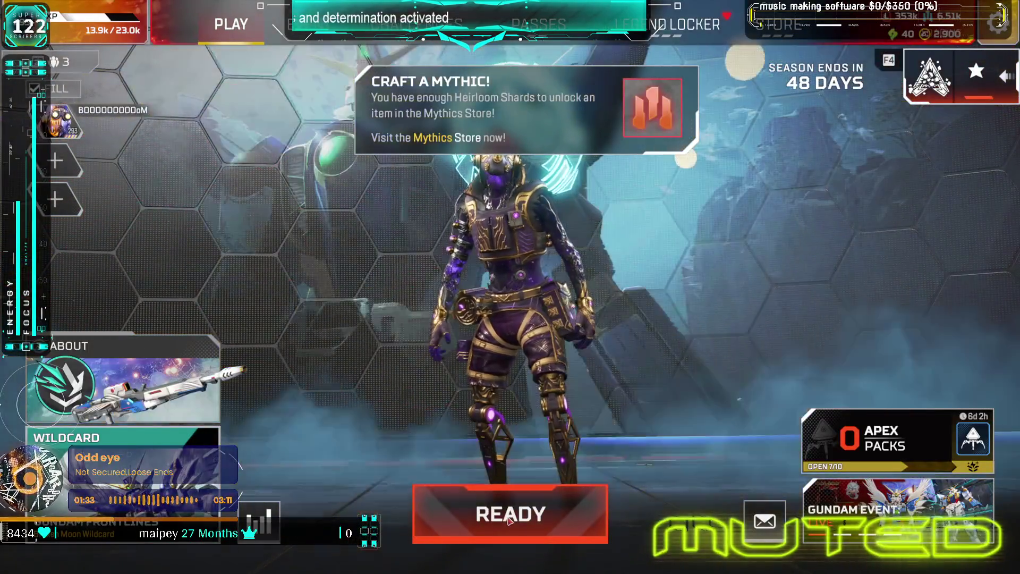
click(507, 507)
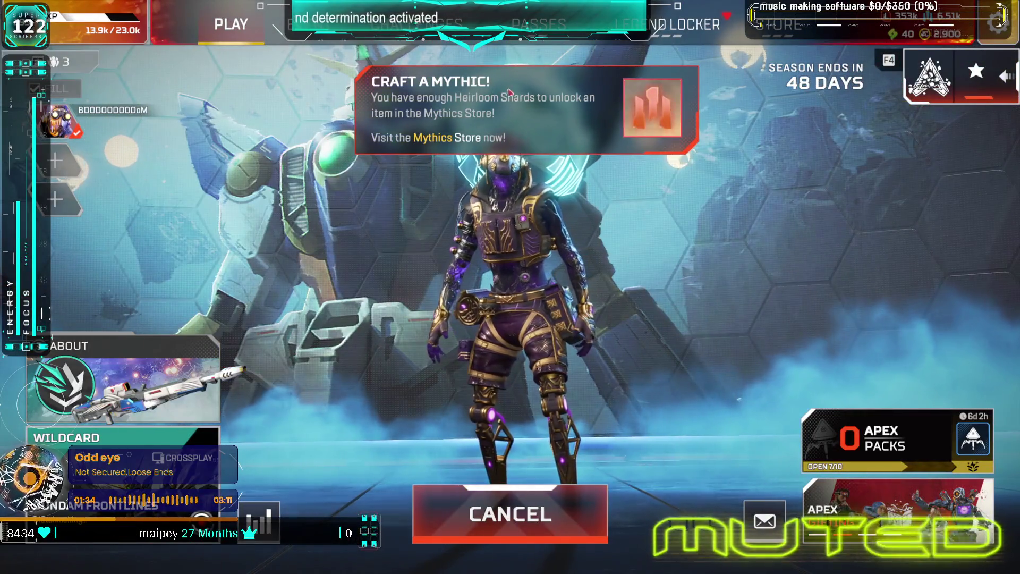
- Pick Rampart as the legend, then view only the tracked challenges
click(685, 24)
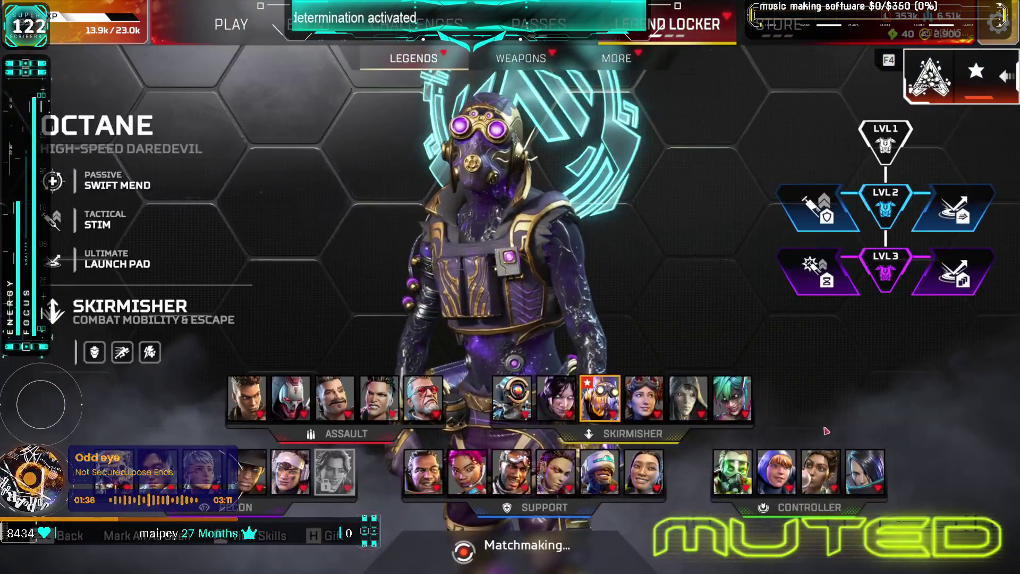
click(837, 471)
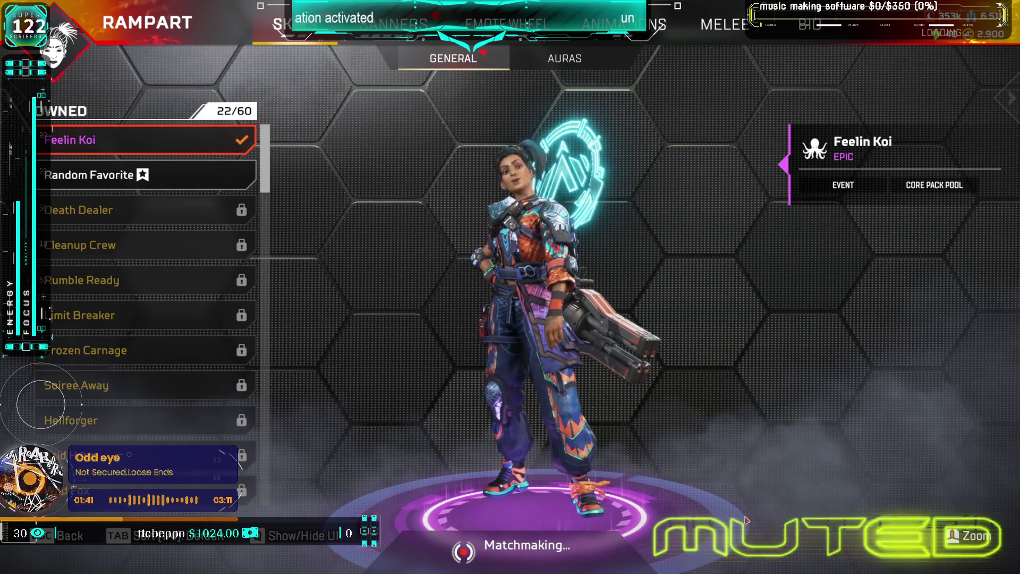
key(Escape)
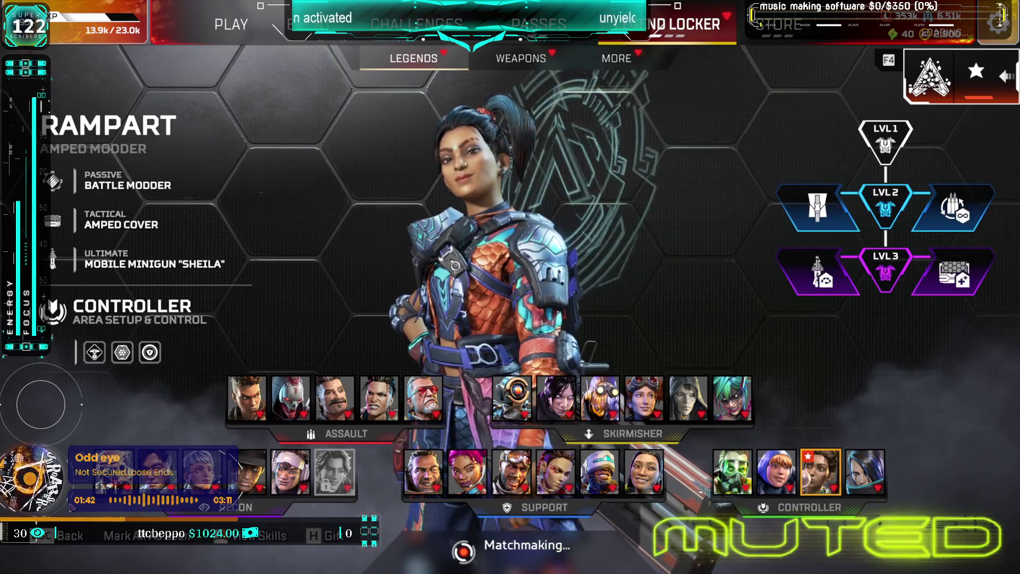
key(Escape)
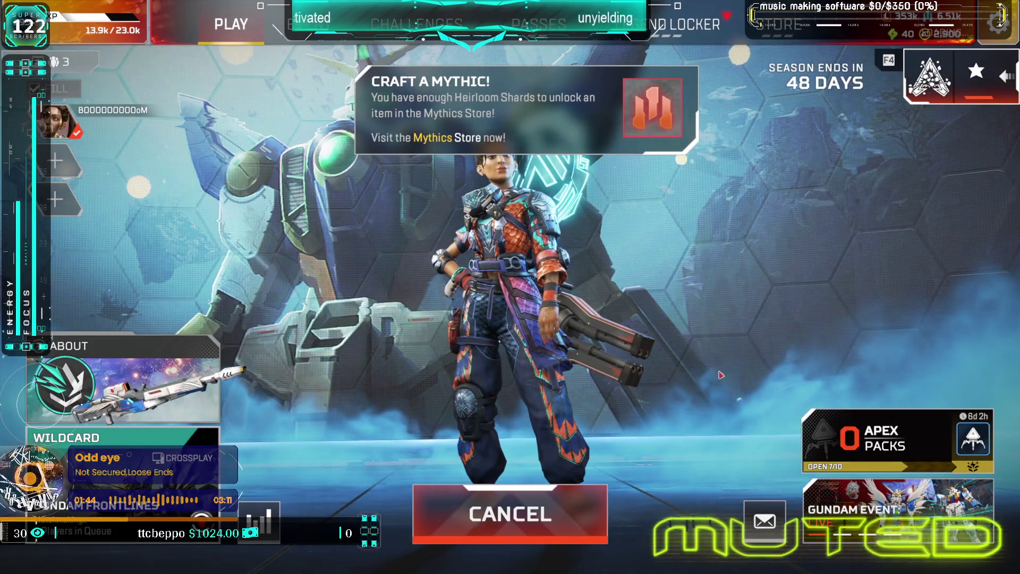
key(F4)
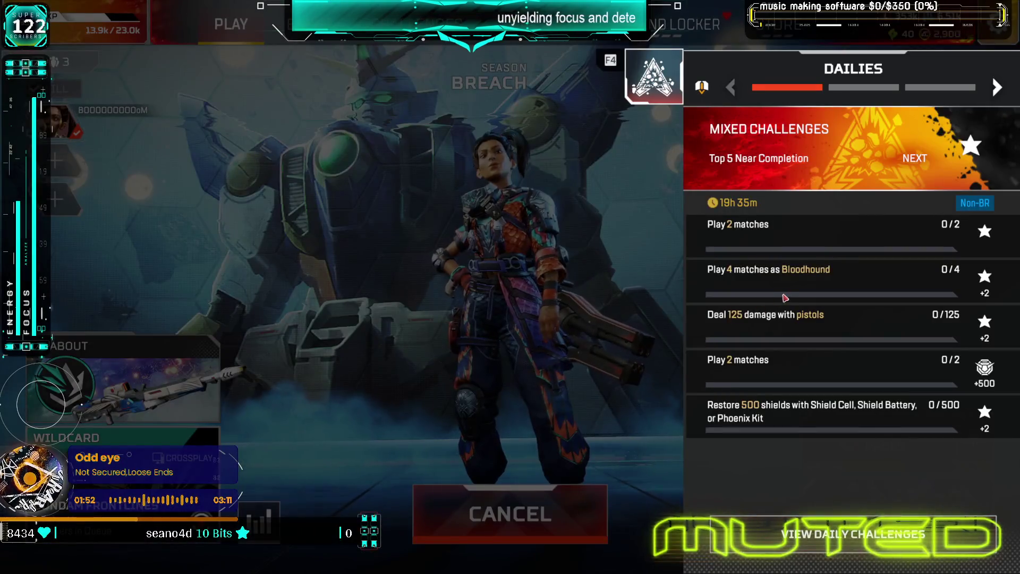
click(786, 298)
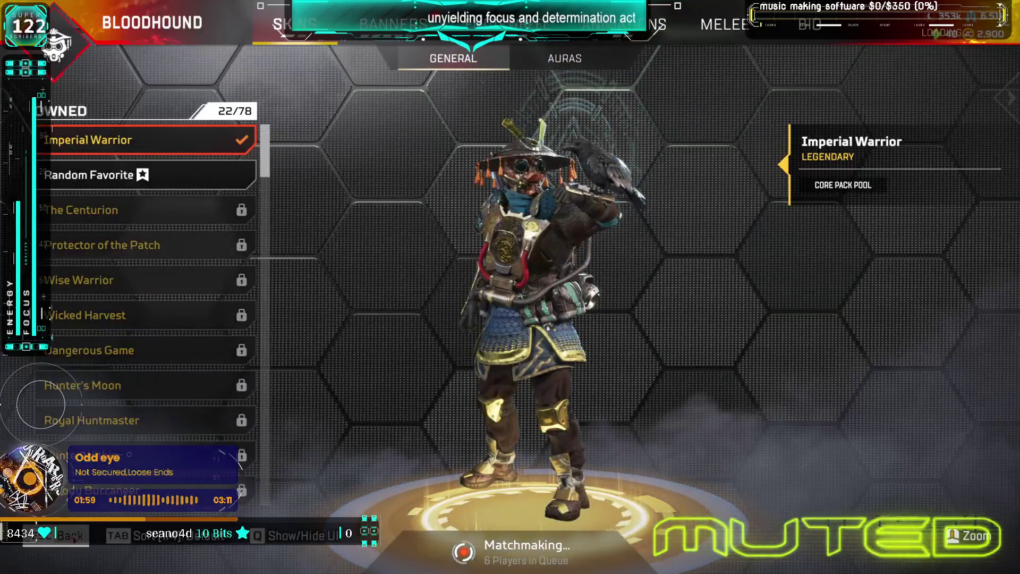
- Equip the Night Raver skin on Bloodhound after previewing Tagged Tracker
scroll(181, 265, down, 5)
click(163, 384)
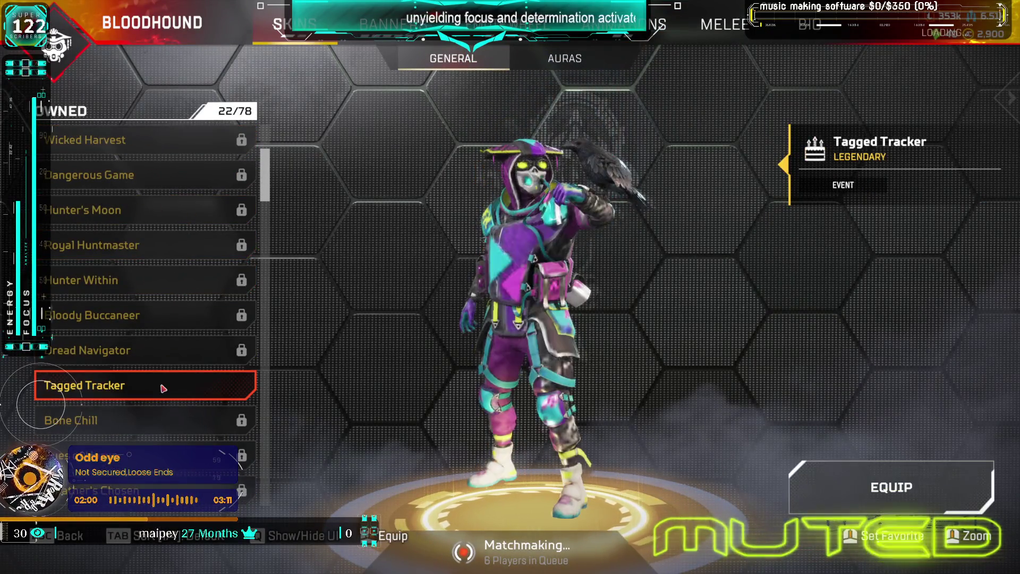
scroll(163, 385, down, 7)
scroll(163, 385, down, 10)
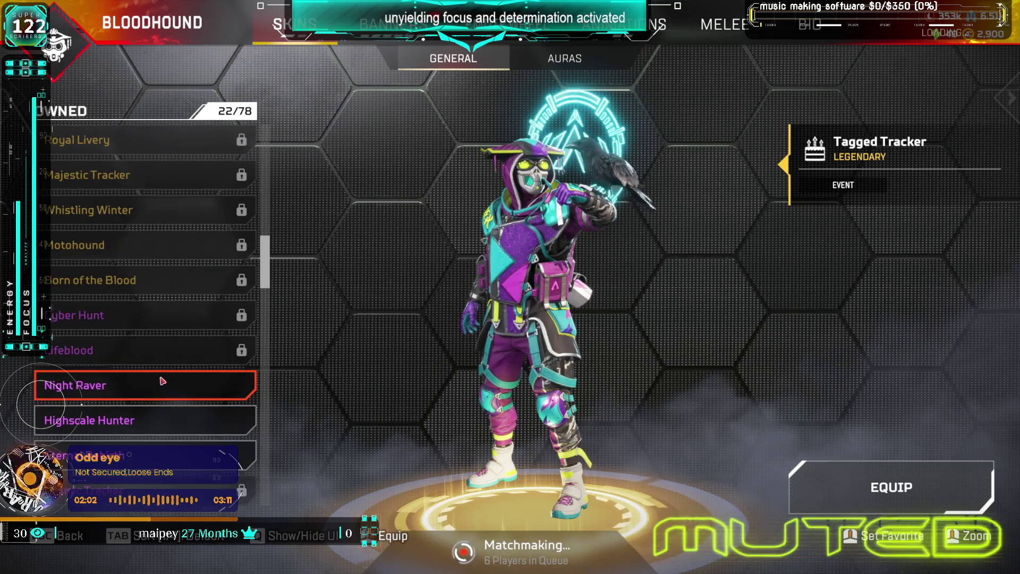
click(160, 386)
click(159, 386)
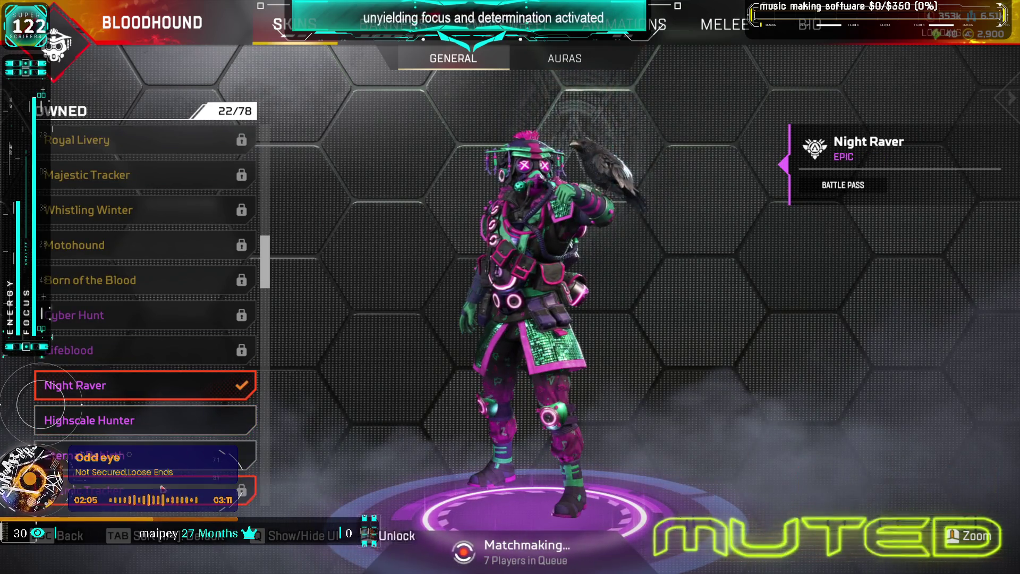
- Return to the lobby and bring up the Dailies challenges
click(53, 546)
click(54, 545)
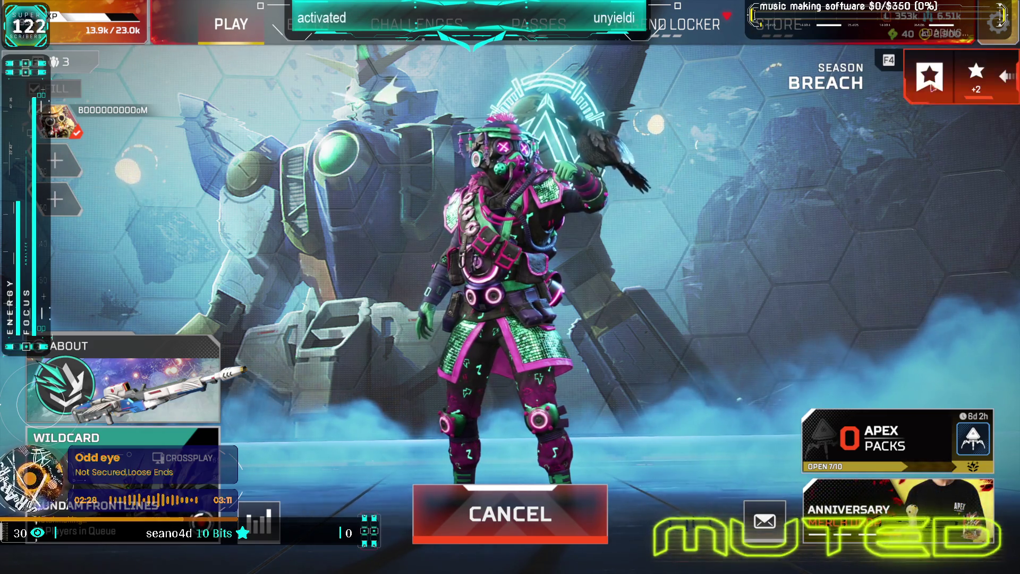
key(F4)
click(994, 89)
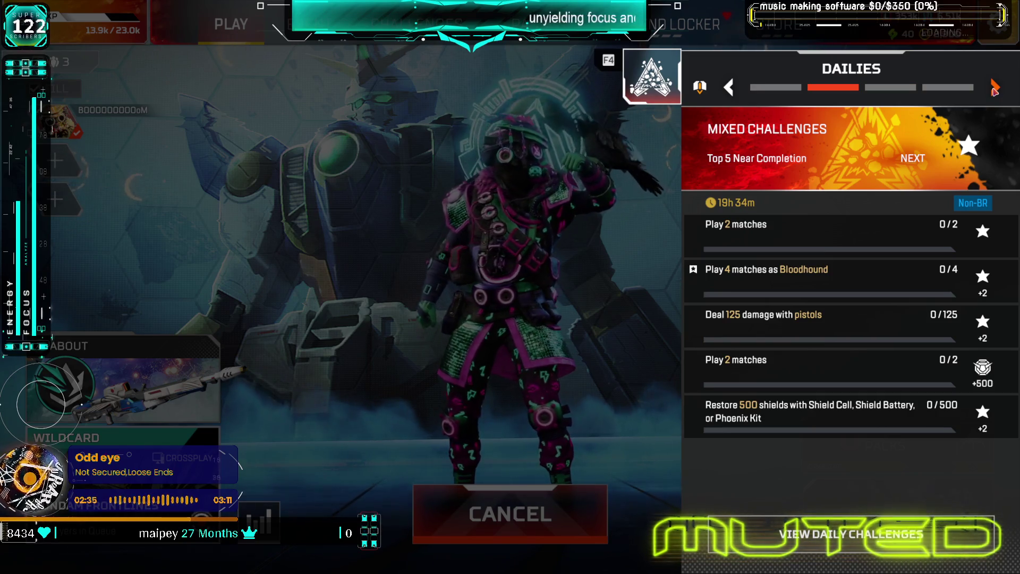
- Browse the Gundam and Battle Pass weekly challenges, back to Dailies, then open the Gundam store
click(994, 89)
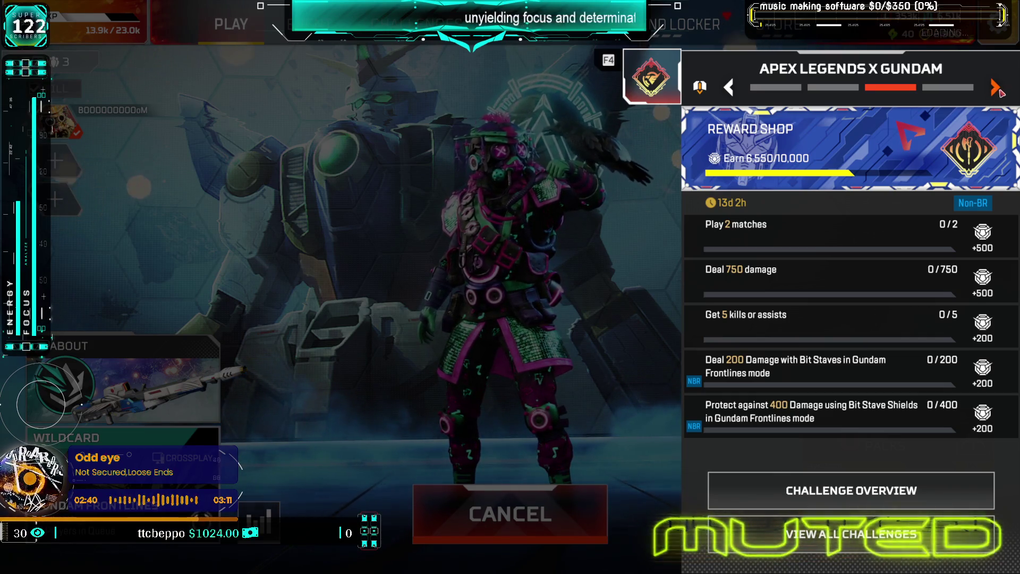
click(994, 89)
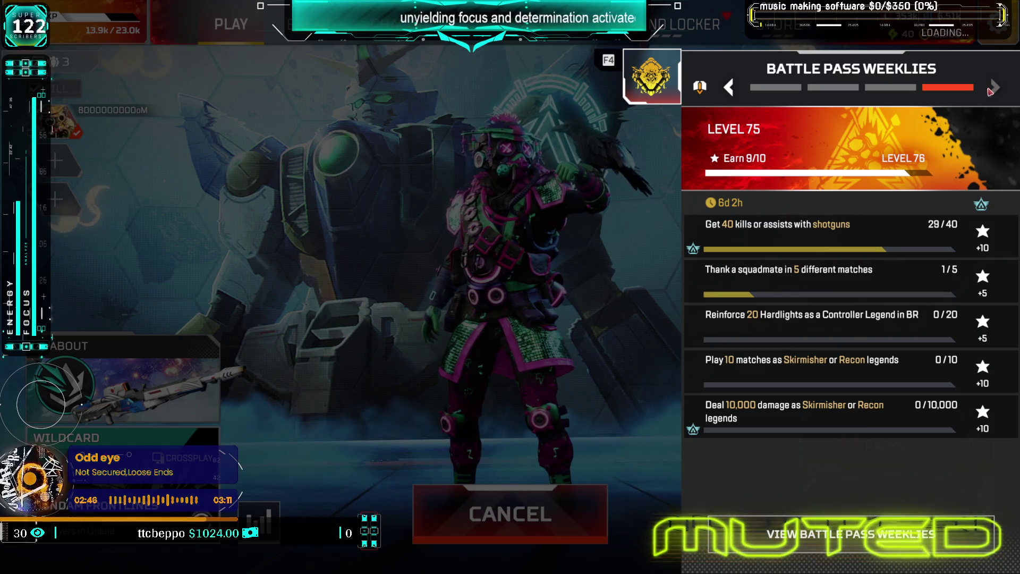
click(733, 89)
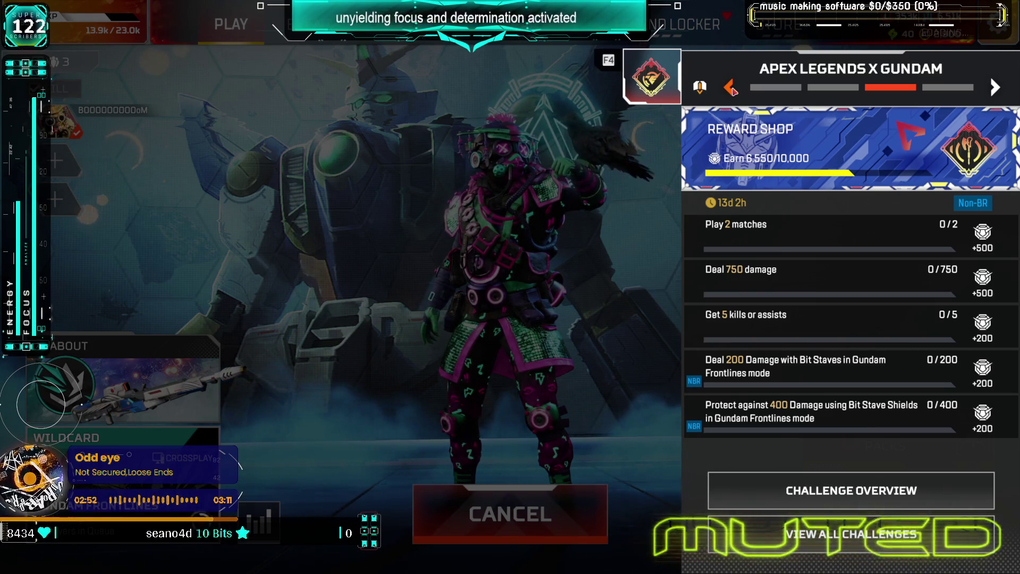
click(733, 90)
click(779, 24)
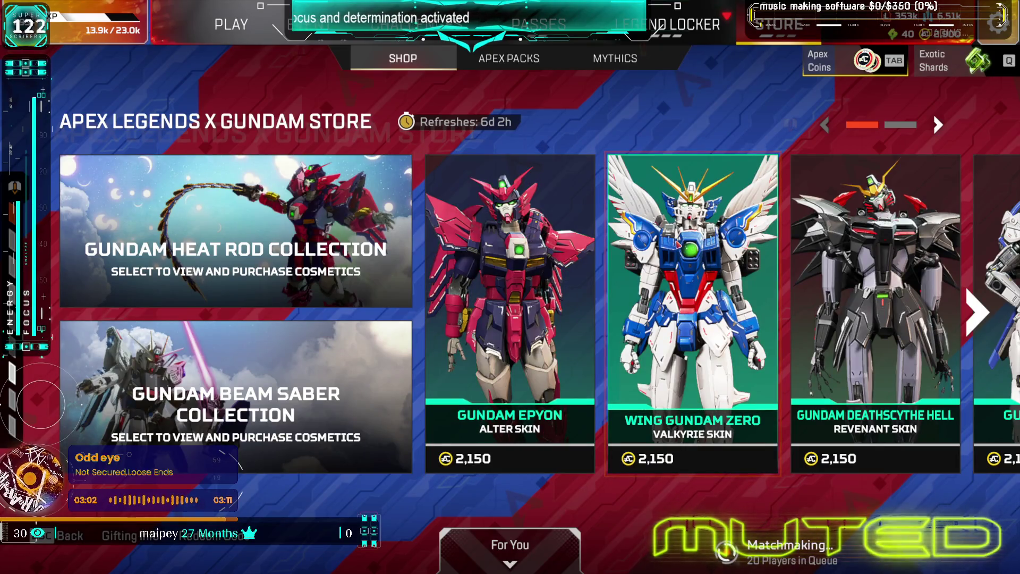
- Page to the next set of Gundam skins and view the GQuuuuuuX Octane skin details
scroll(646, 241, down, 1)
scroll(646, 242, up, 1)
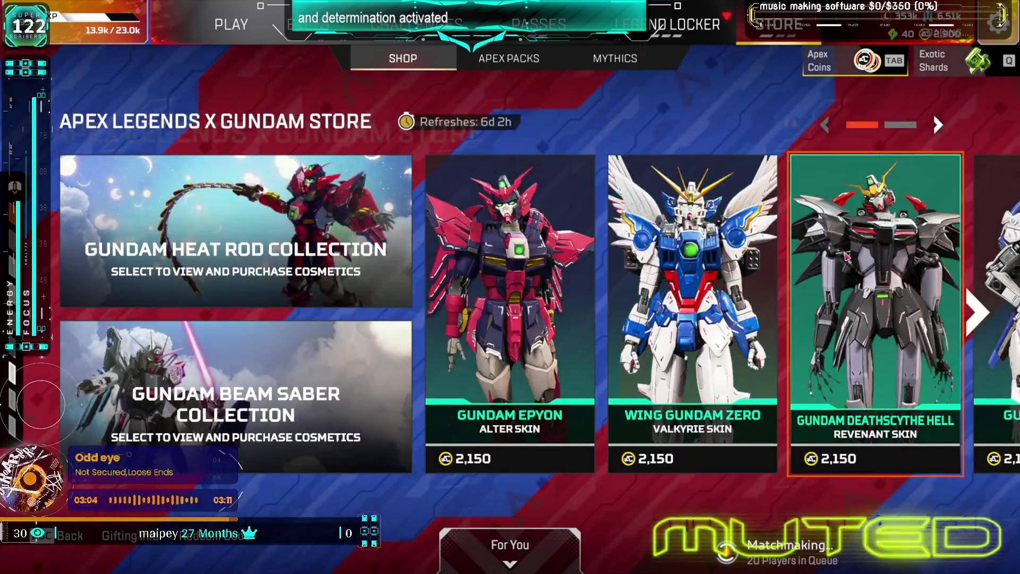
click(982, 314)
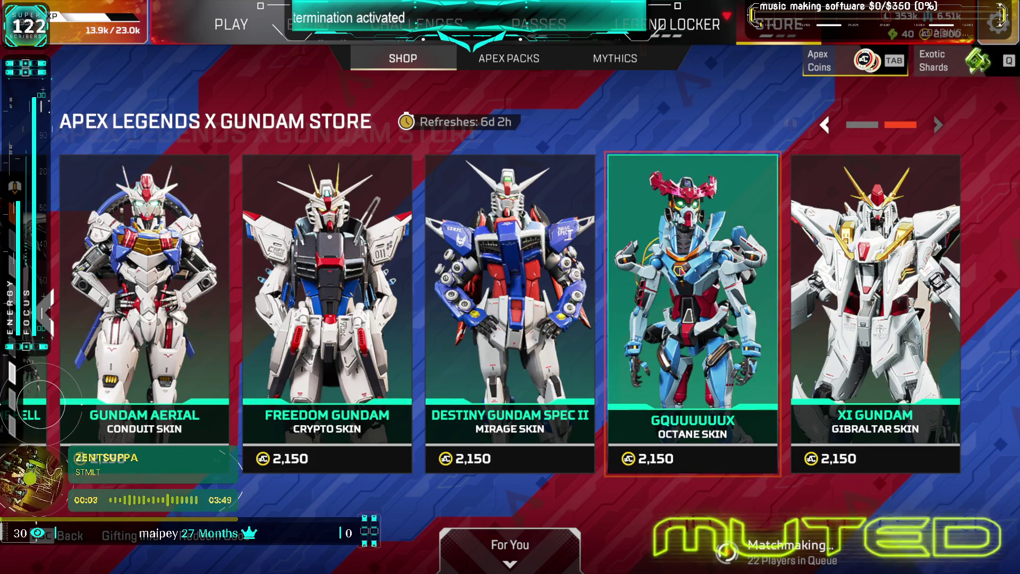
click(693, 313)
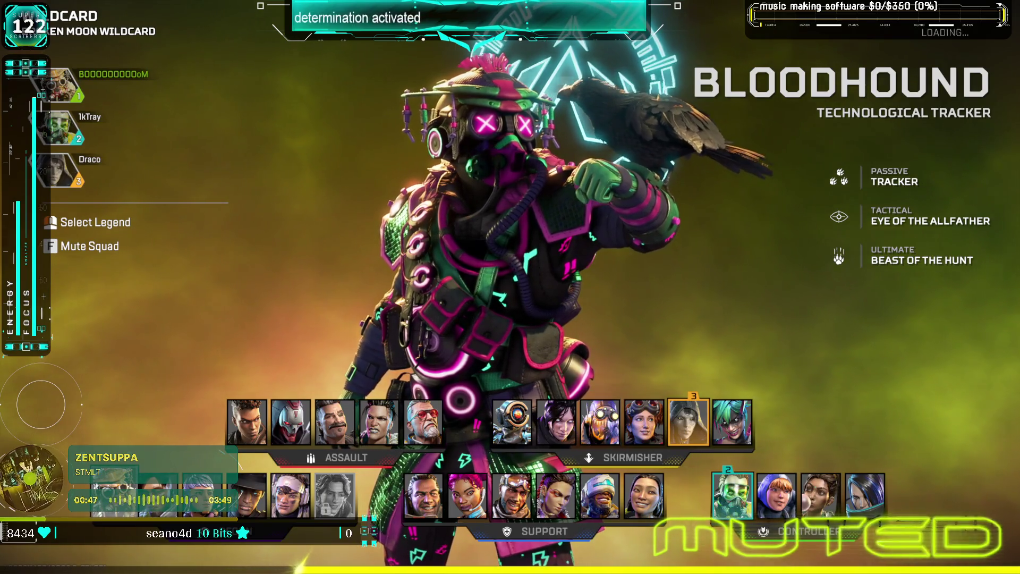
- Lock in Bloodhound on the Broken Moon Wildcard legend select screen
key(Return)
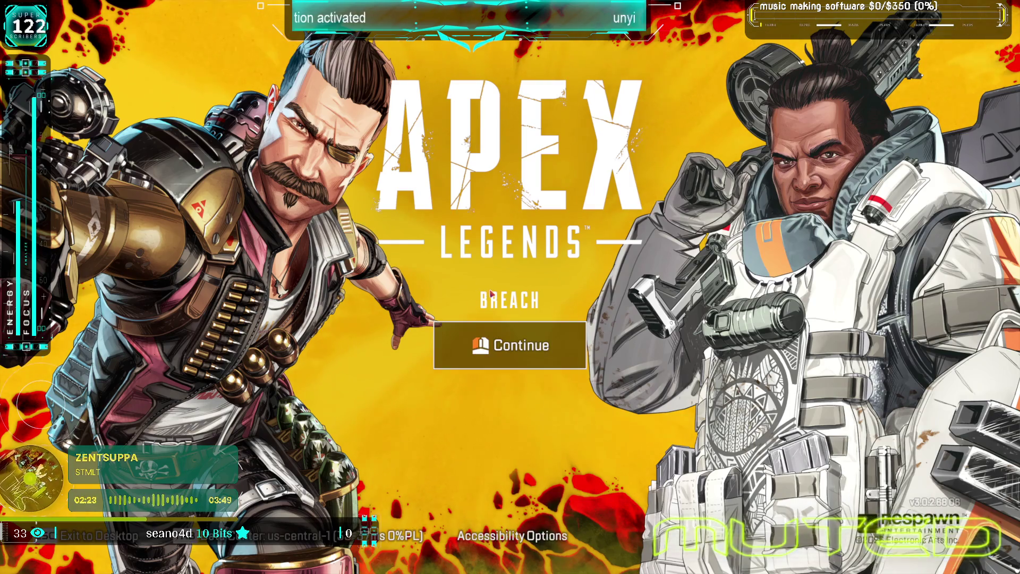
- Continue past the title screen to rejoin the Wildcard match
click(509, 346)
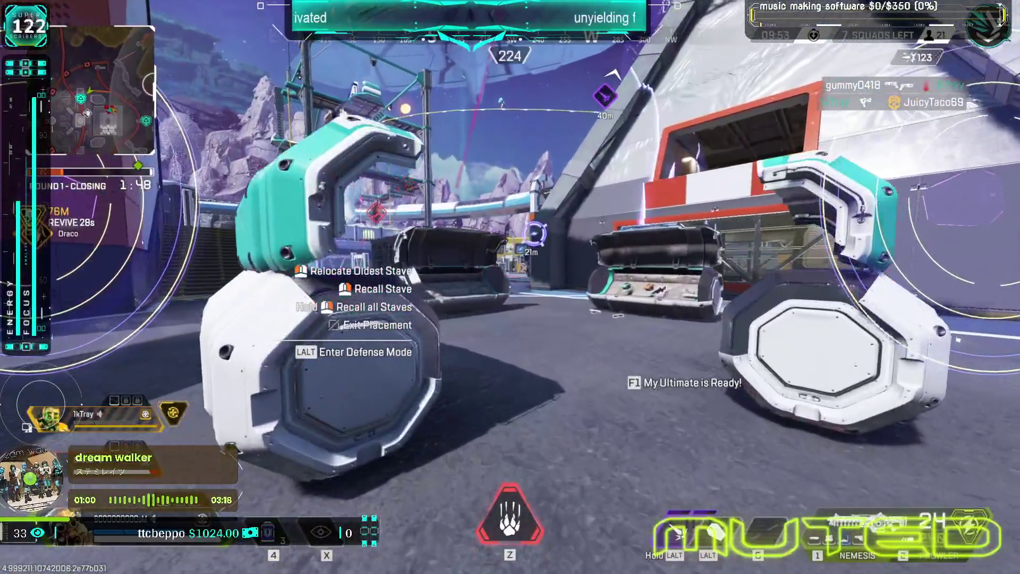
- Set the staves to defense mode, push through the red doors and shoot the enemy until downed
key(alt)
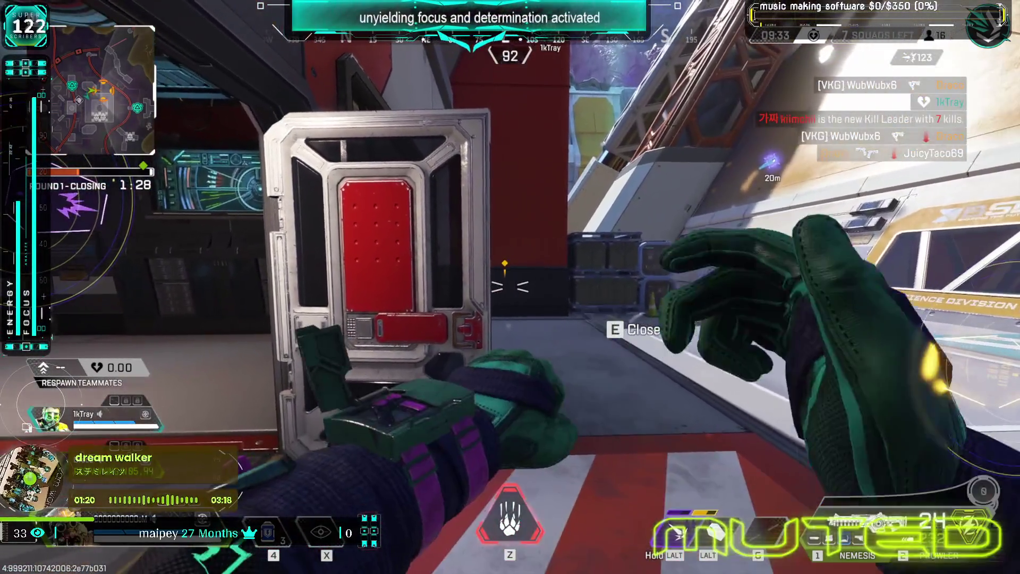
key(1)
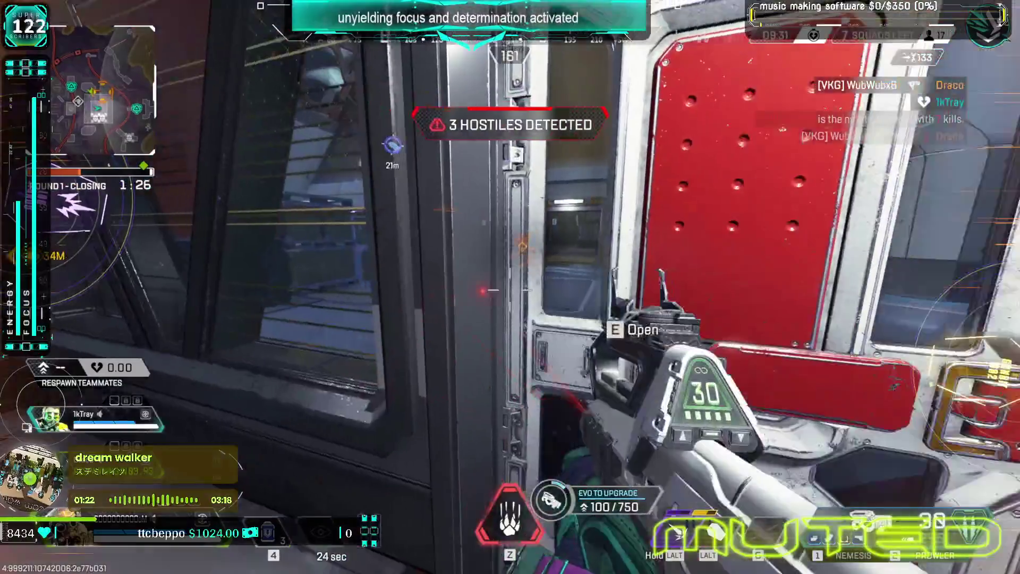
key(e)
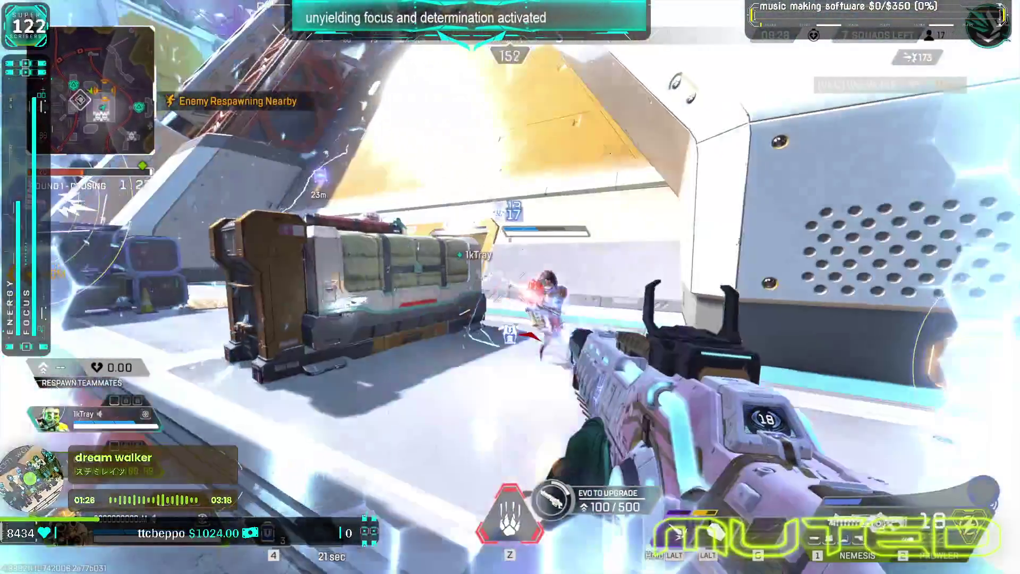
click(510, 286)
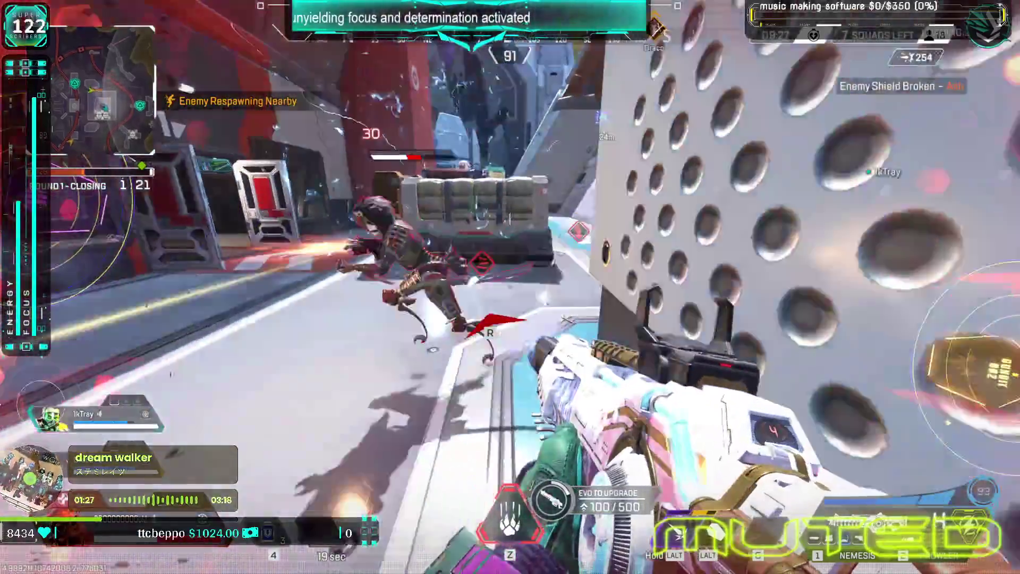
key(r)
click(510, 287)
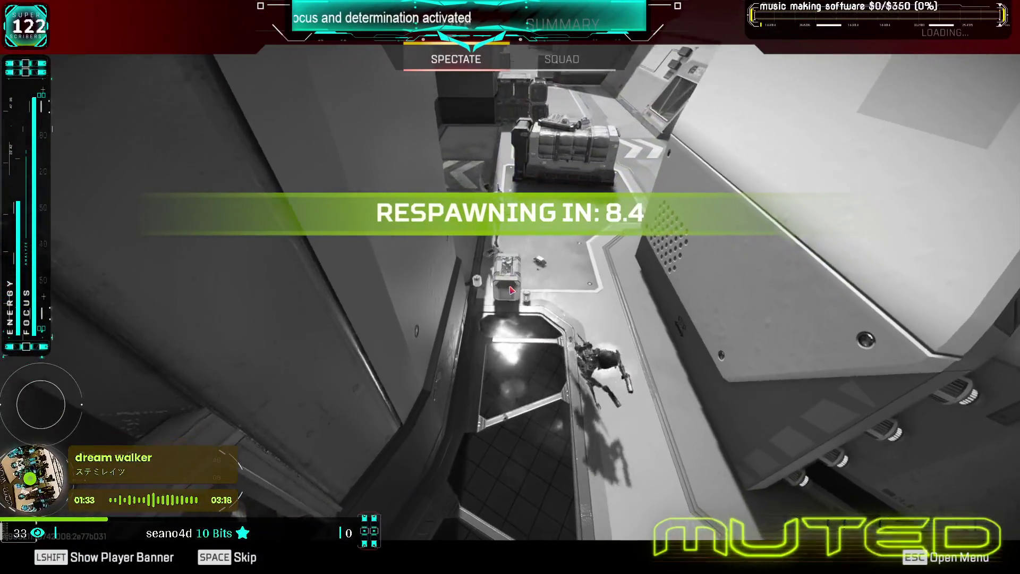
- Skip the death screen and spectate a teammate until respawning beside the Inner Access doors
key(space)
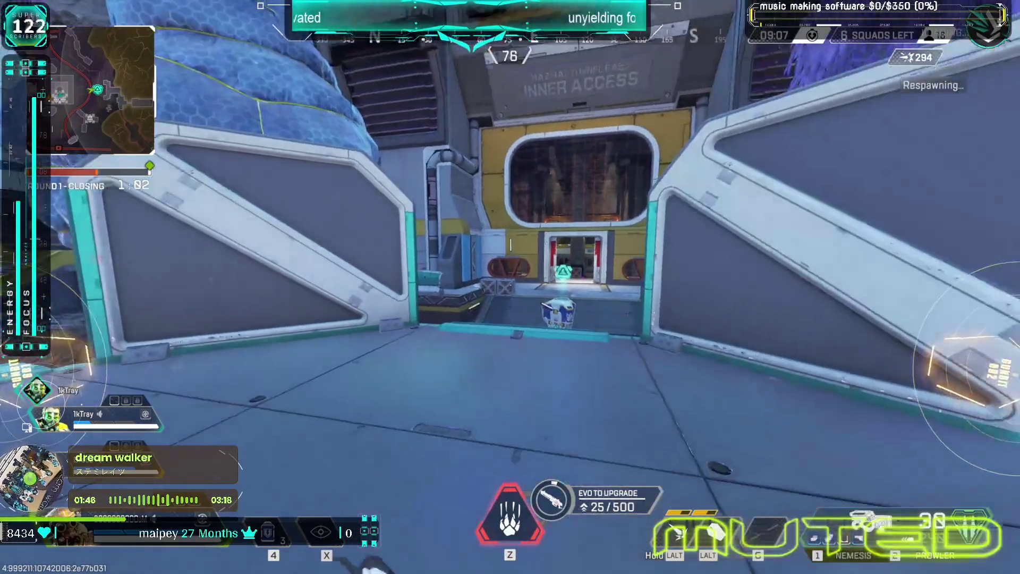
- Fire Nemesis rifle bursts, relocate a deployed Bit Stave and enable defense mode
click(510, 287)
click(510, 286)
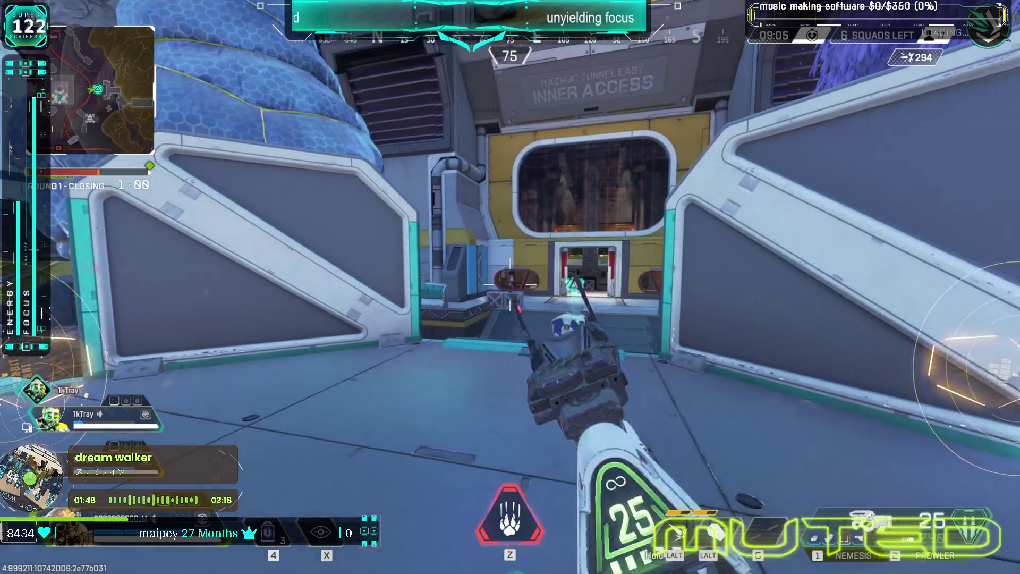
click(510, 287)
key(z)
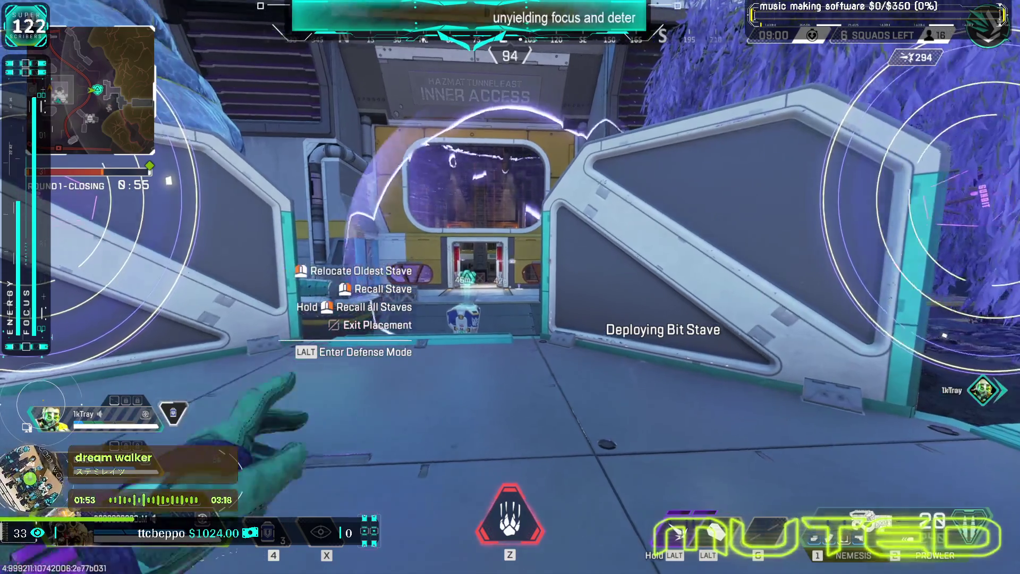
click(510, 287)
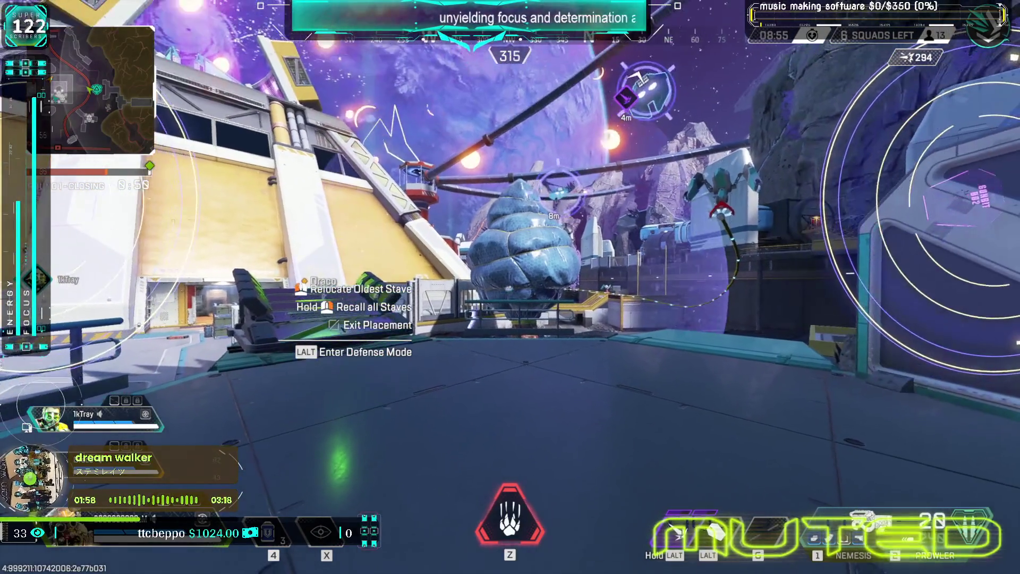
key(alt)
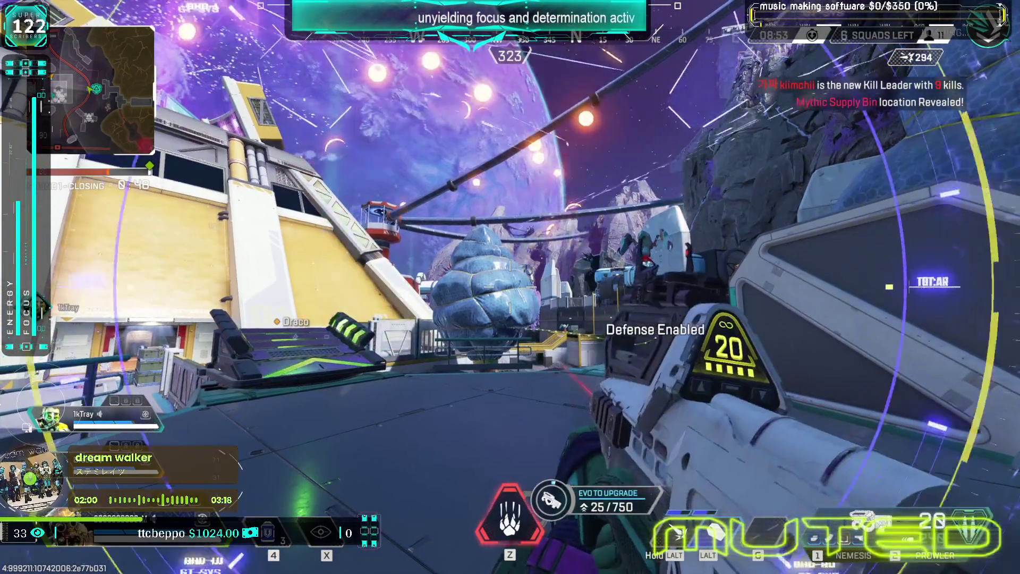
- Advance past the tree and fire at the yellow building entrance in defense mode
key(w)
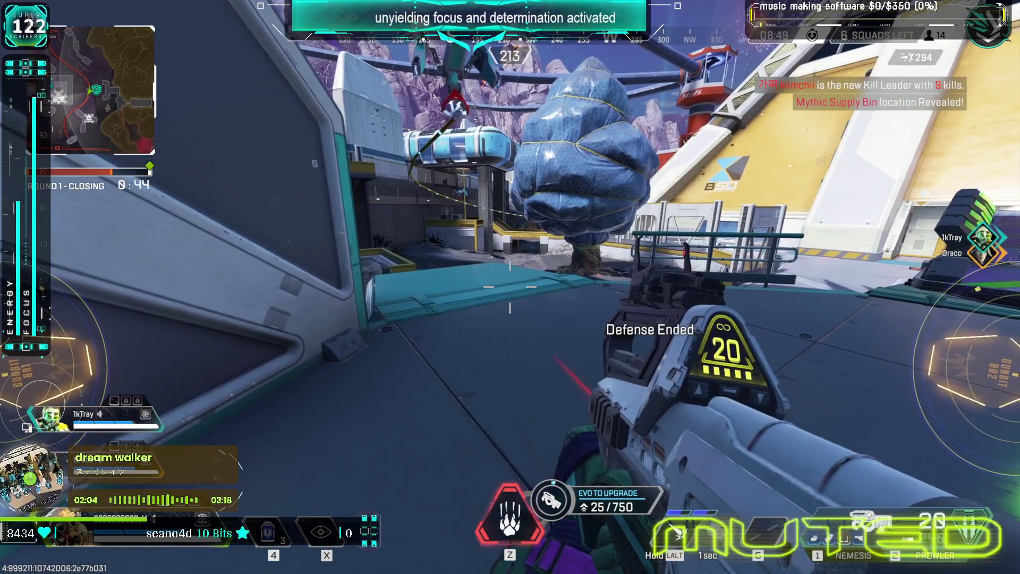
key(w)
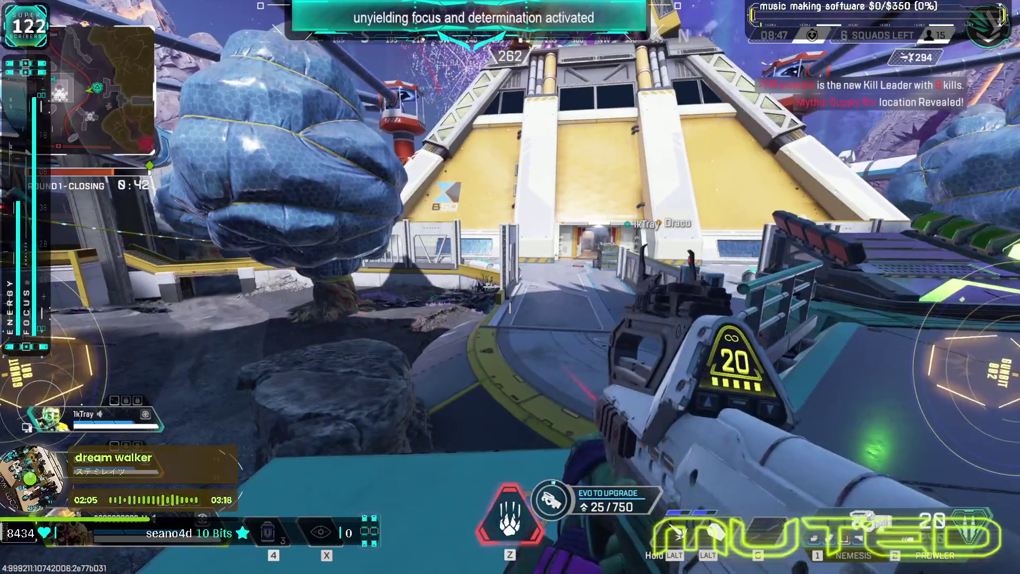
key(z)
click(510, 297)
click(510, 297)
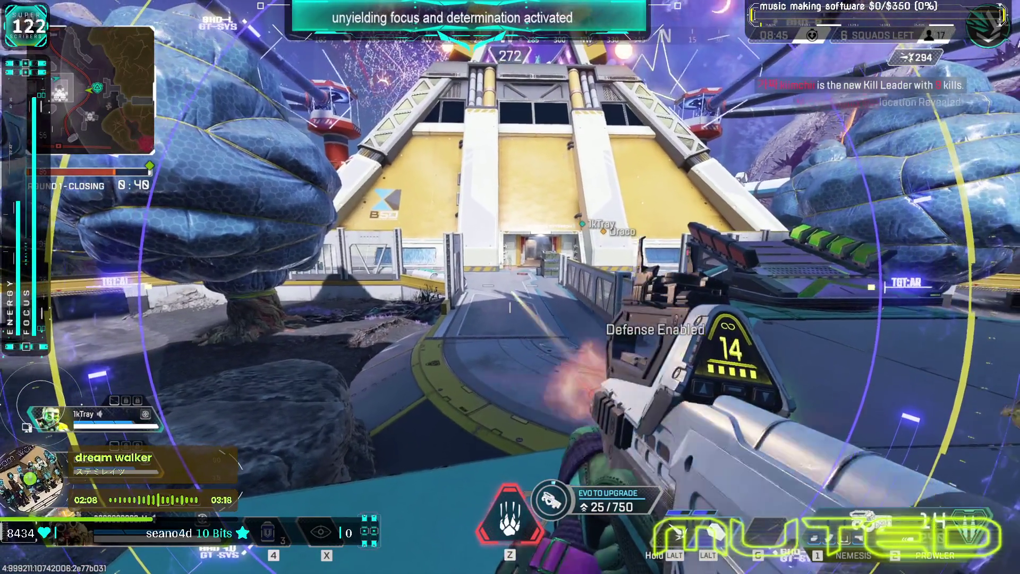
click(510, 296)
click(510, 297)
- Recall all Bit Staves, reload to a full 30 and fire another burst at the building
key(z)
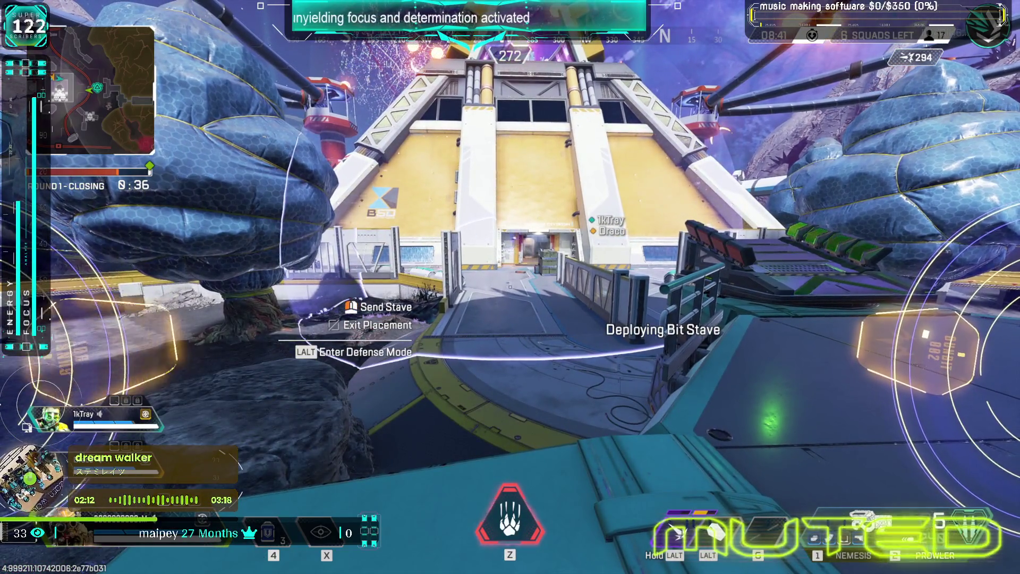
key(z)
key(alt)
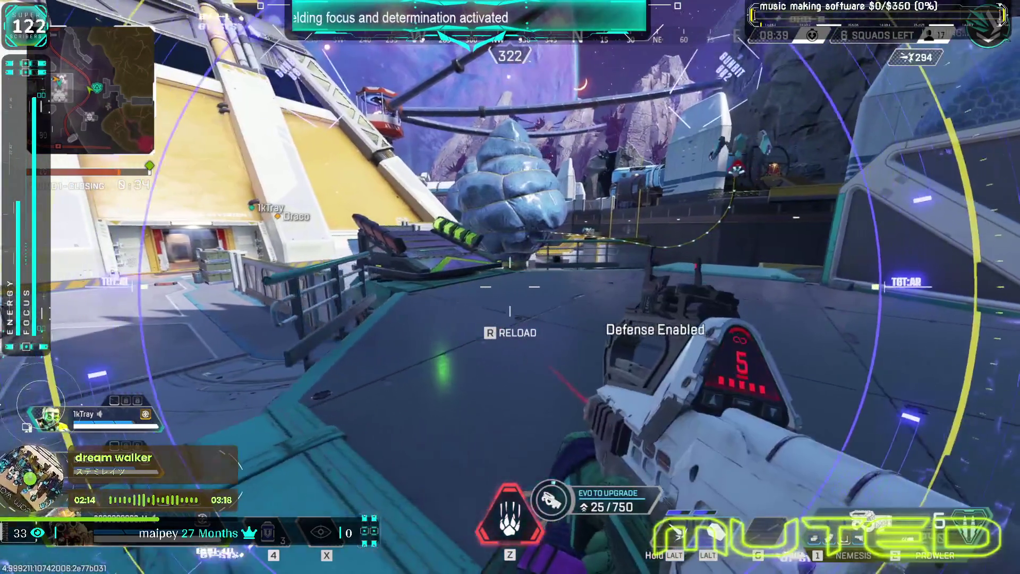
right_click(509, 287)
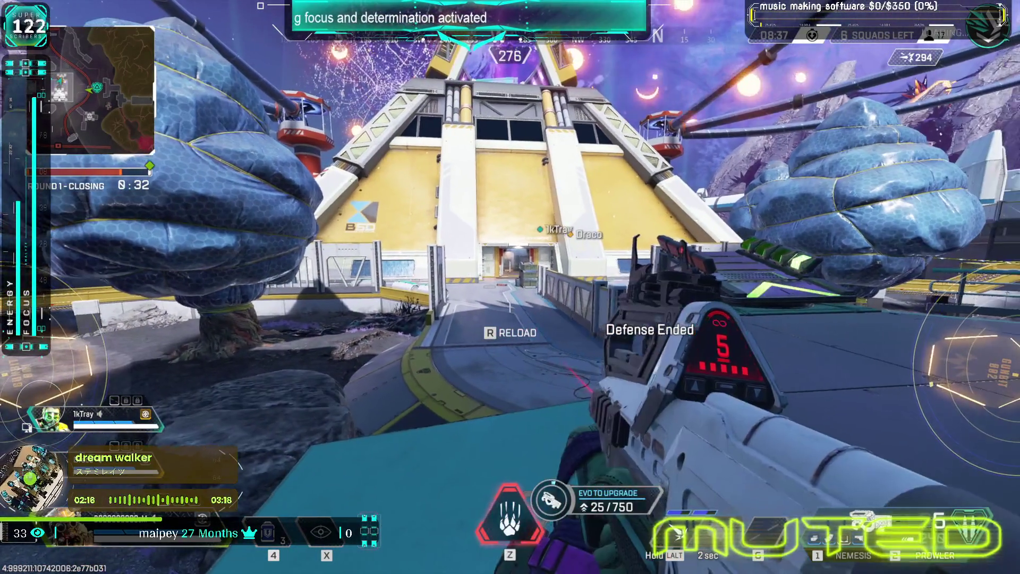
key(r)
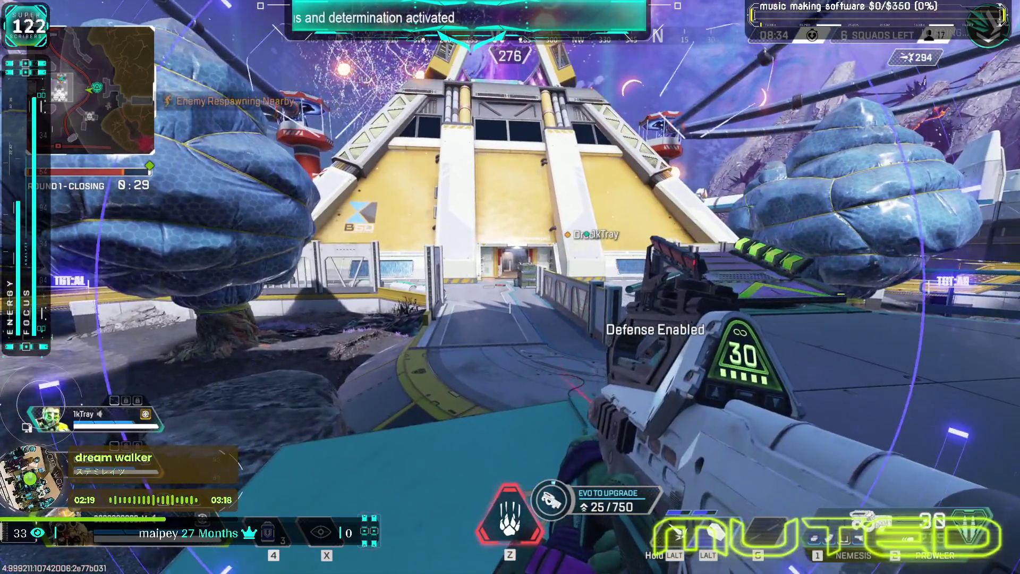
right_click(509, 286)
click(510, 286)
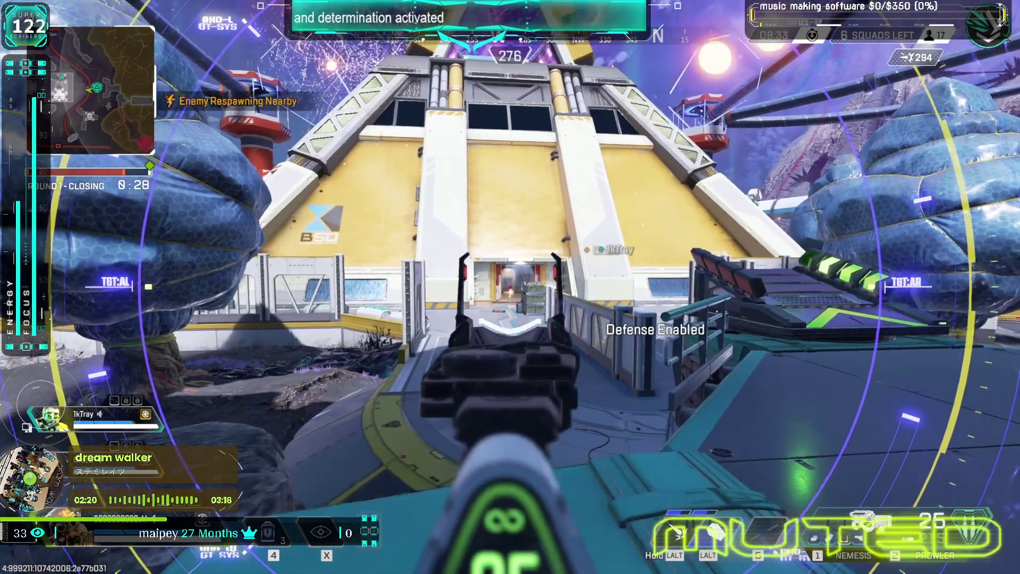
key(r)
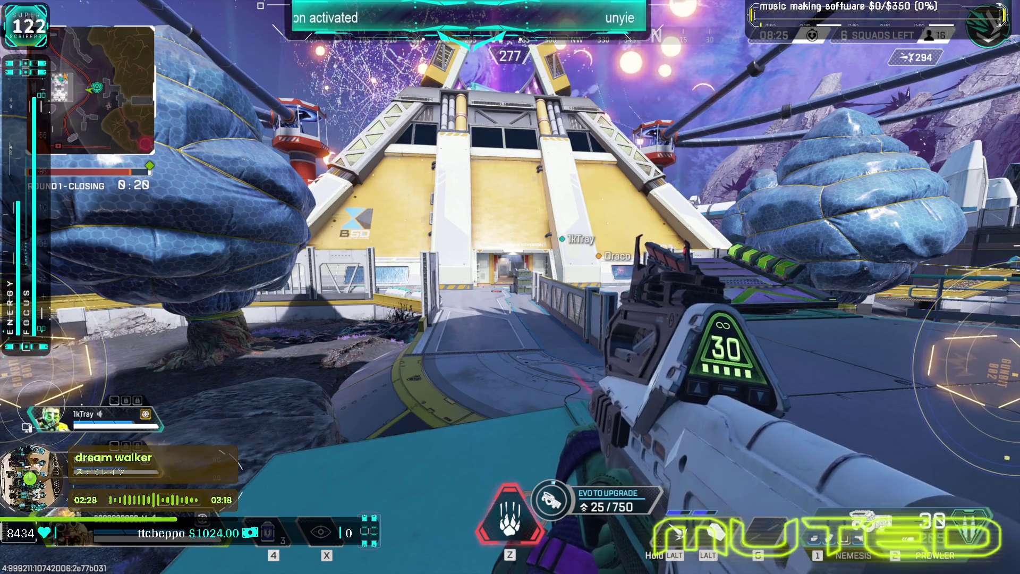
- Drop to the lower ground and push toward the stairs until knocked down and killed
key(w)
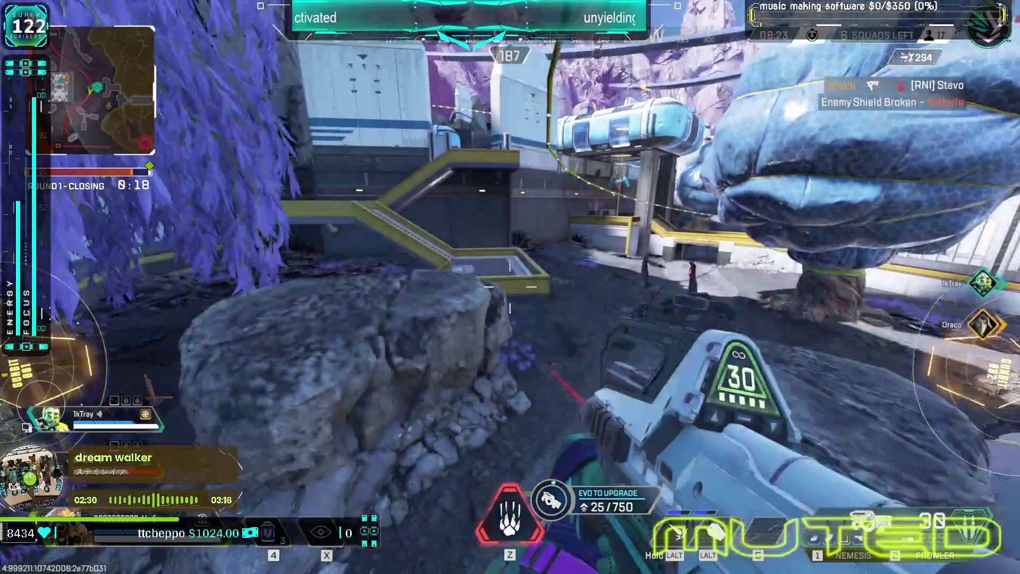
key(w)
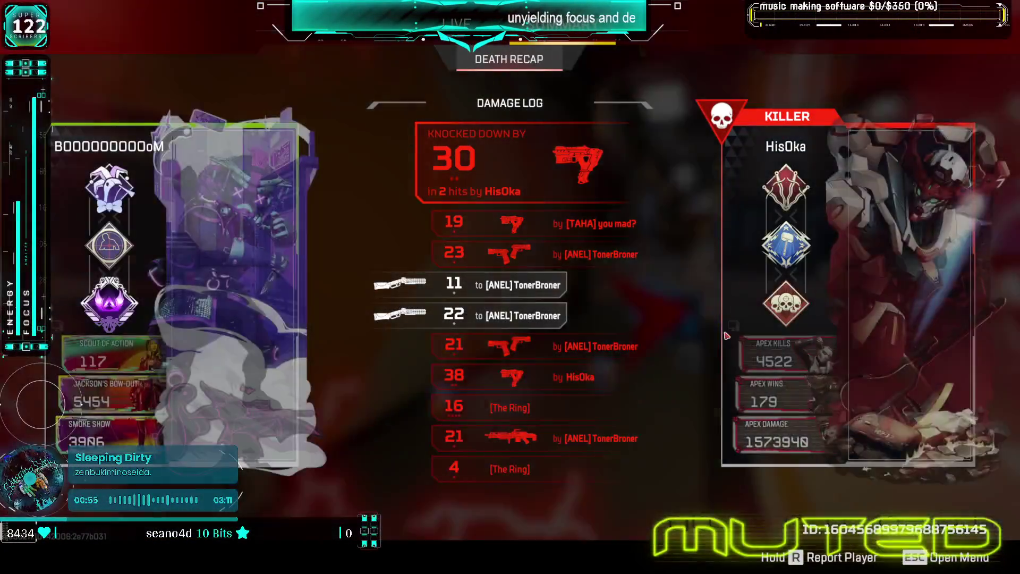
- Browse the Mouse/Keyboard keybind list in Settings, then back out to the Leave Match menu
key(Escape)
click(510, 294)
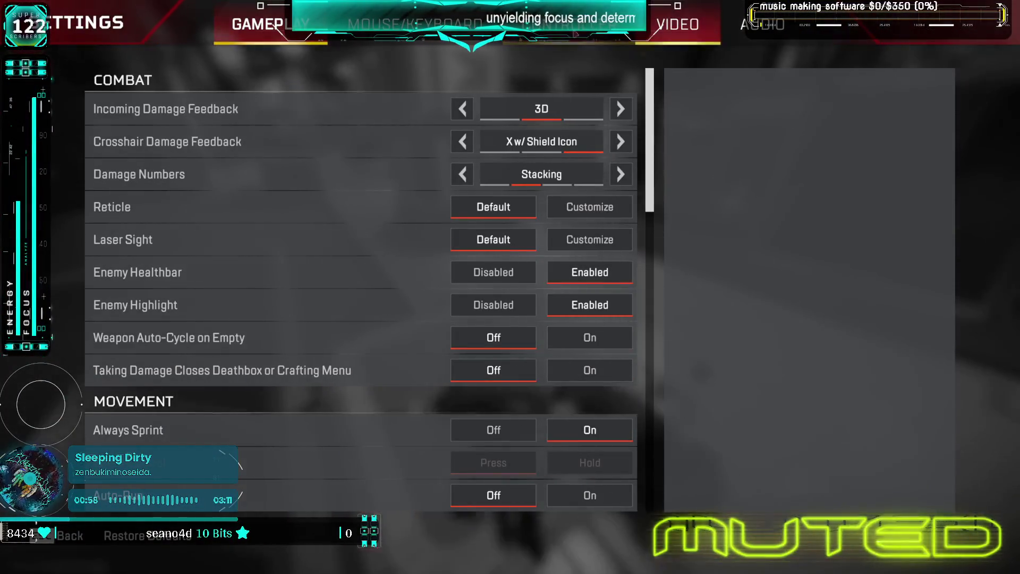
click(414, 24)
scroll(282, 334, down, 10)
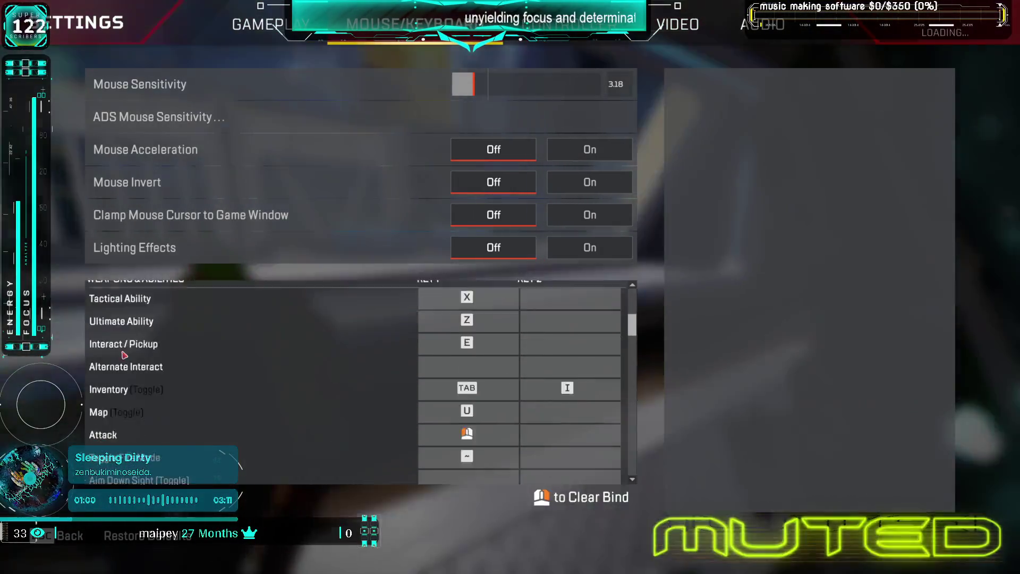
scroll(132, 347, down, 20)
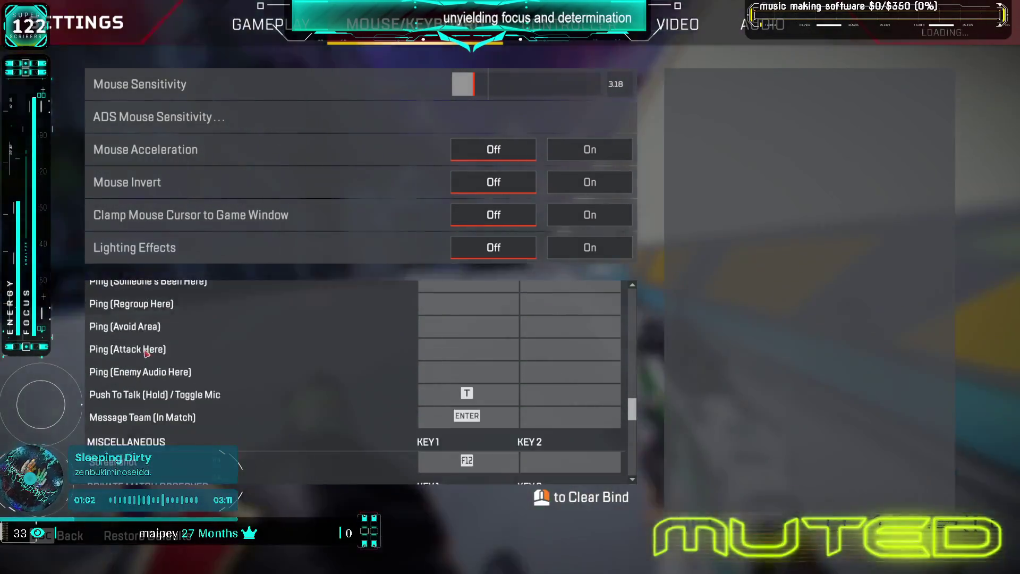
scroll(150, 346, down, 5)
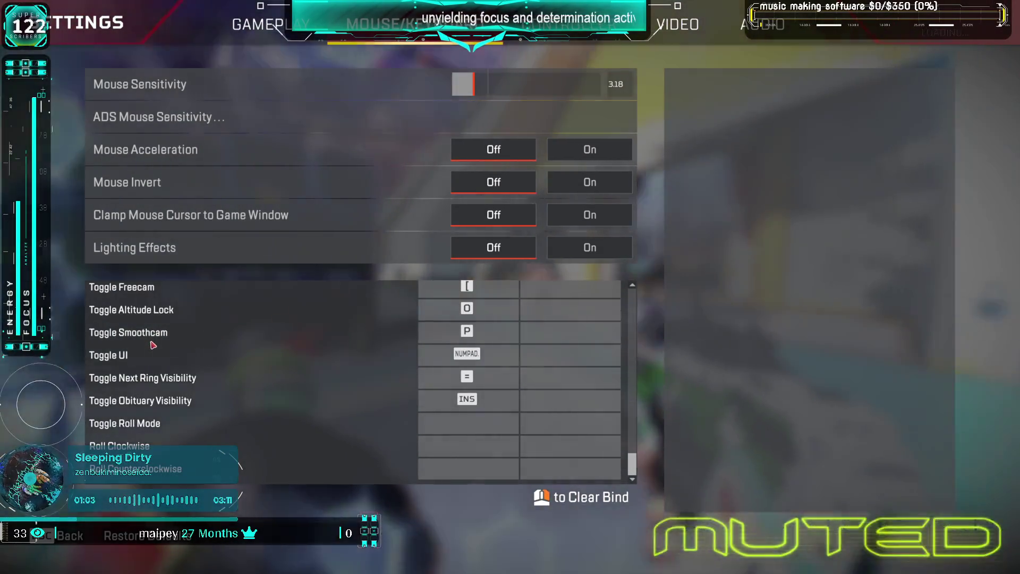
scroll(153, 345, up, 5)
key(Escape)
key(Escape)
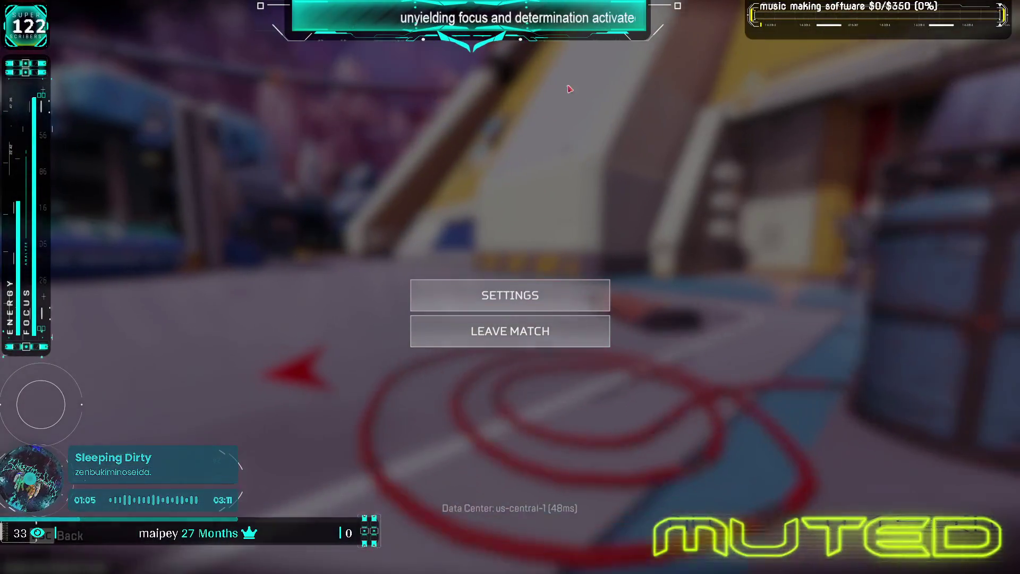
key(Escape)
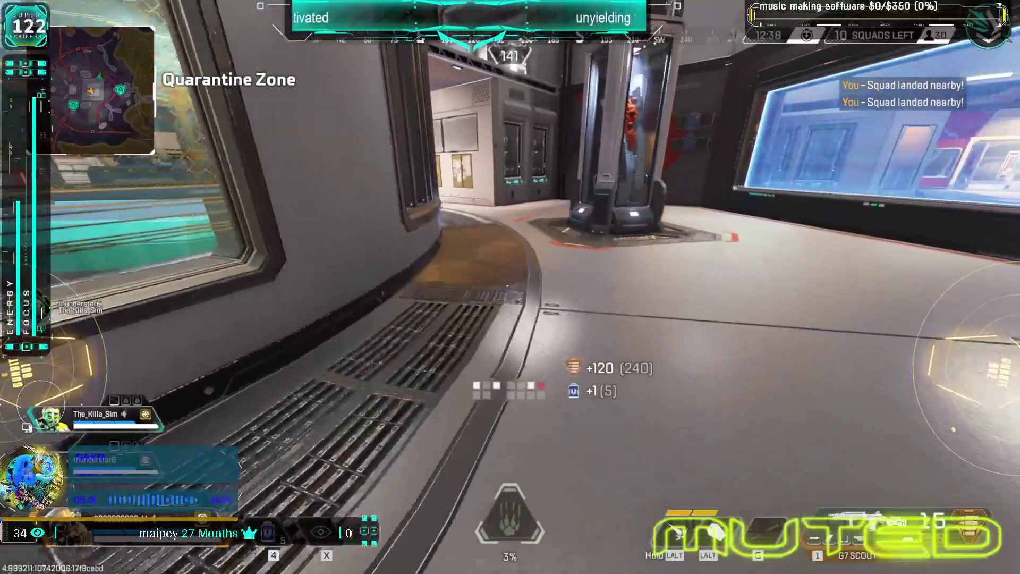
- Grab loot from the pad, then knock down and finish the enemy with dual Mozambiques
key(w)
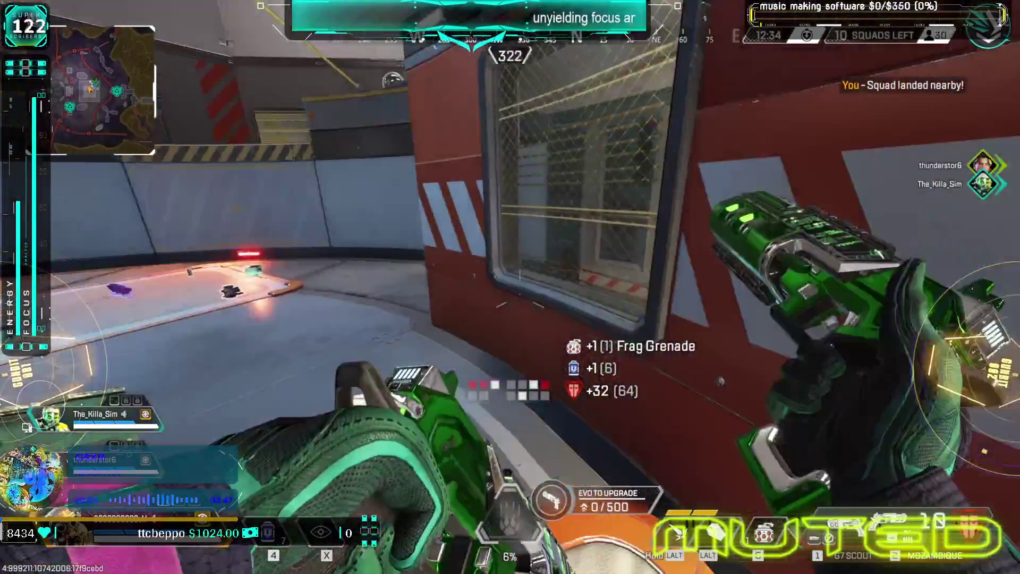
key(f)
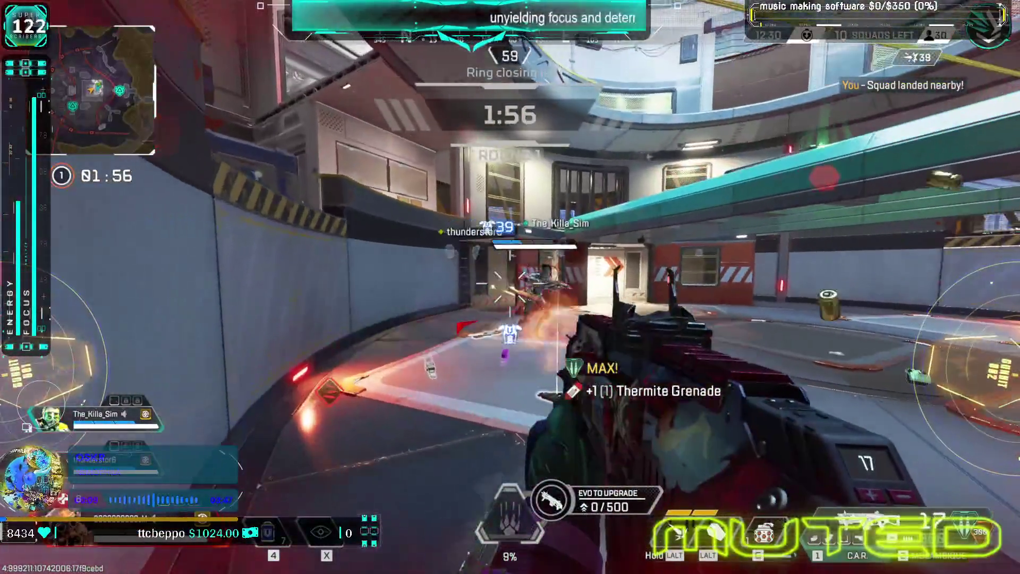
key(2)
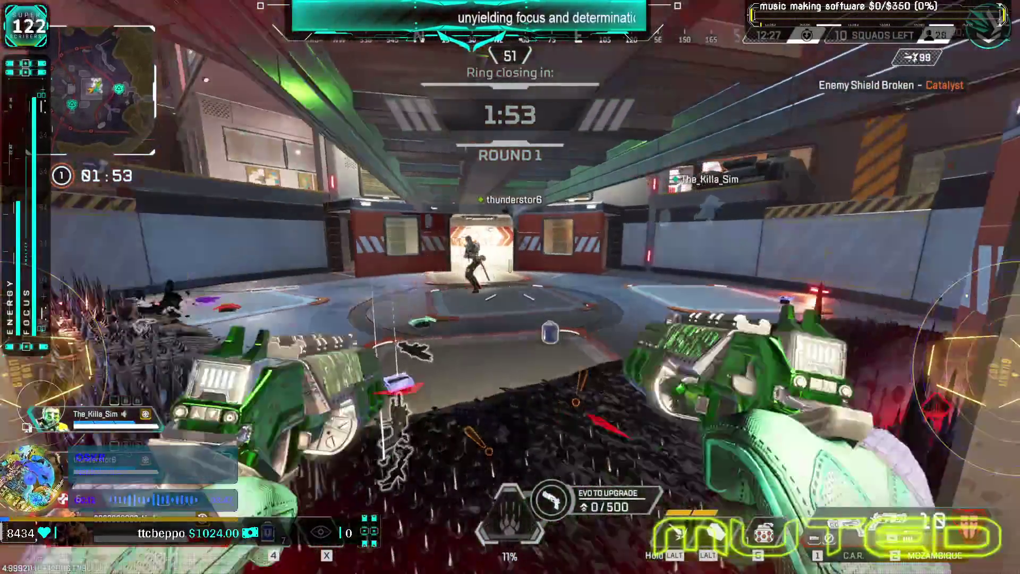
click(510, 287)
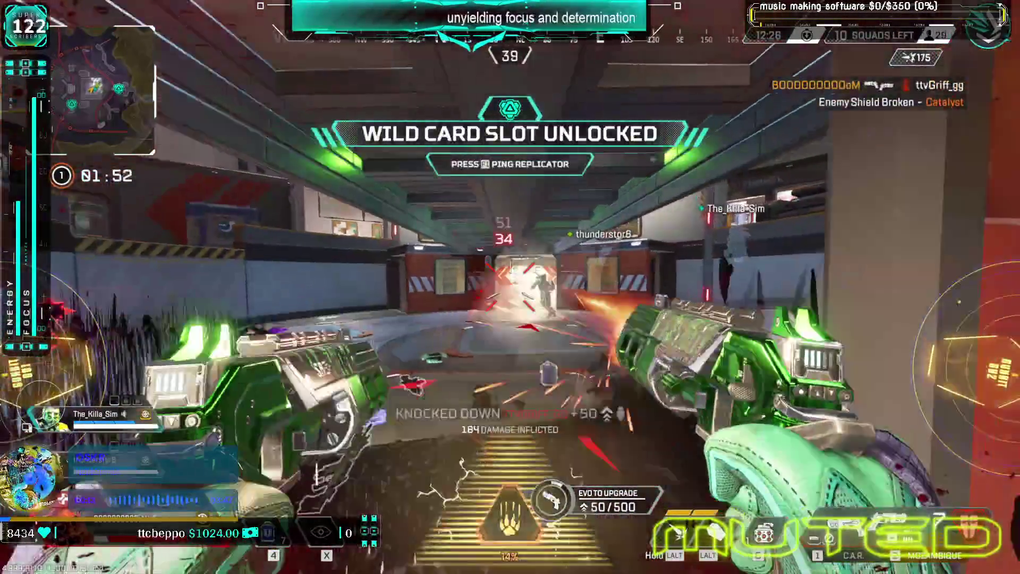
key(r)
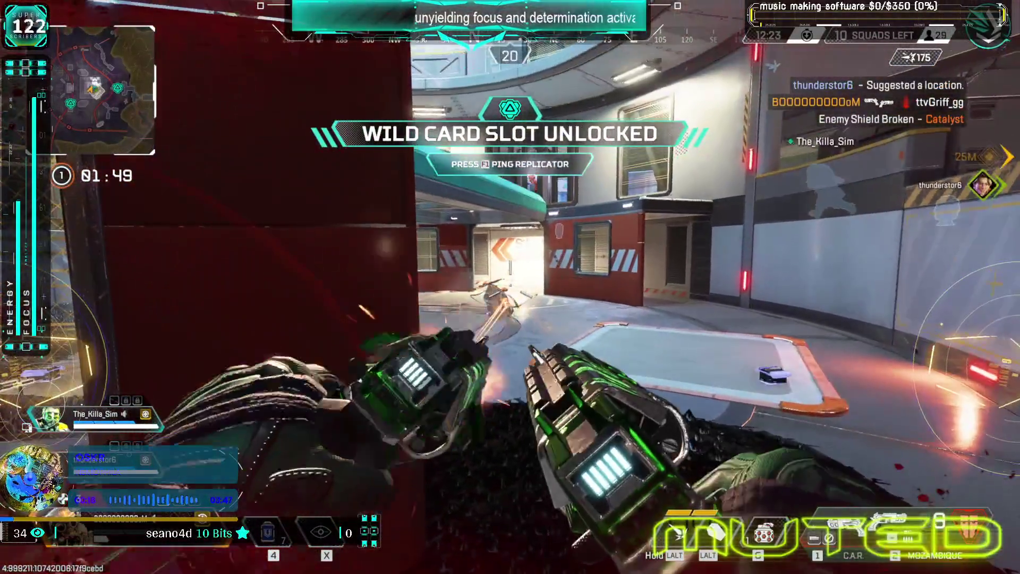
click(510, 286)
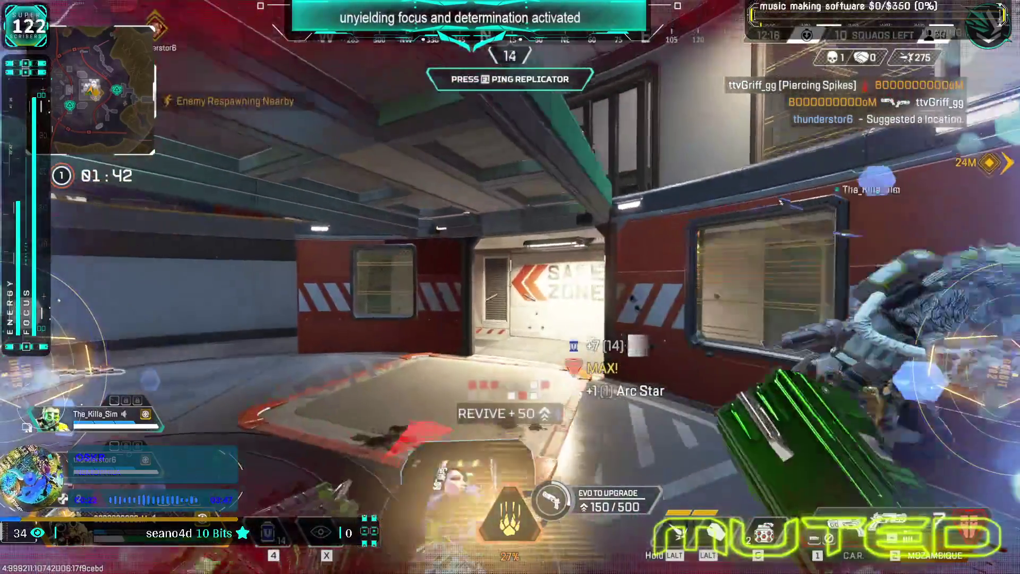
- Take the R-99 from the death box, reload it and send a Bit Stave down the corridor
key(f)
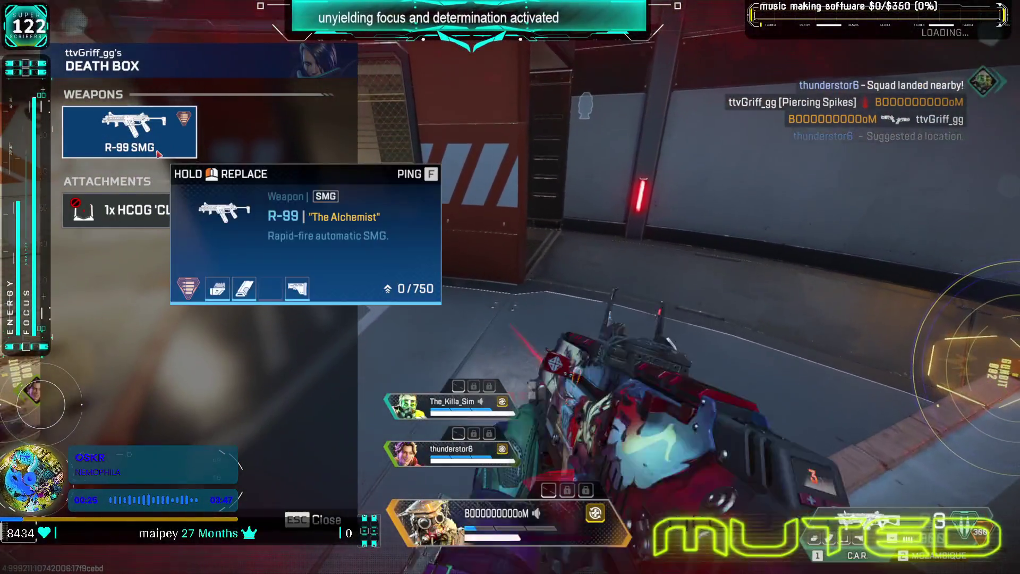
key(r)
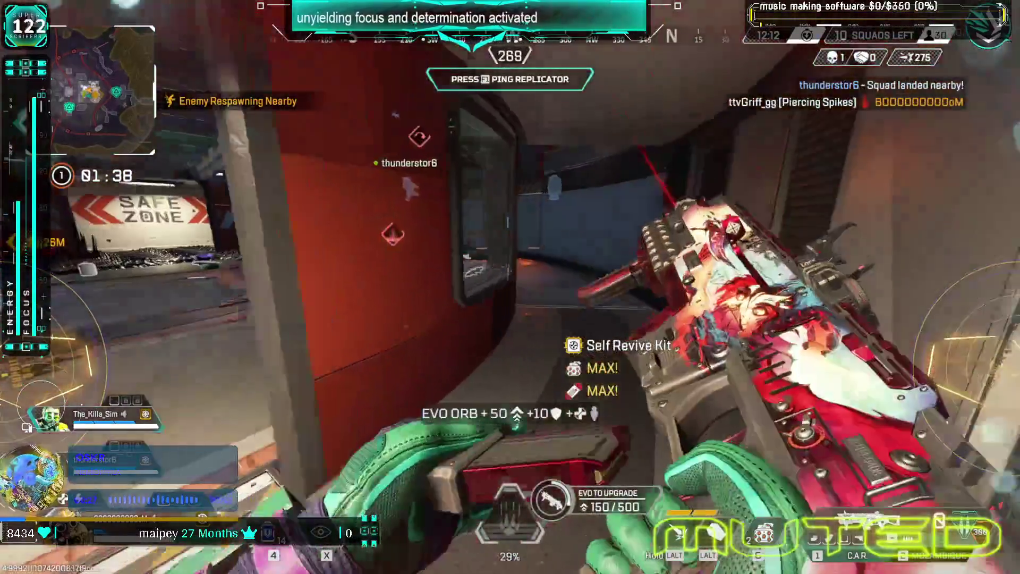
key(q)
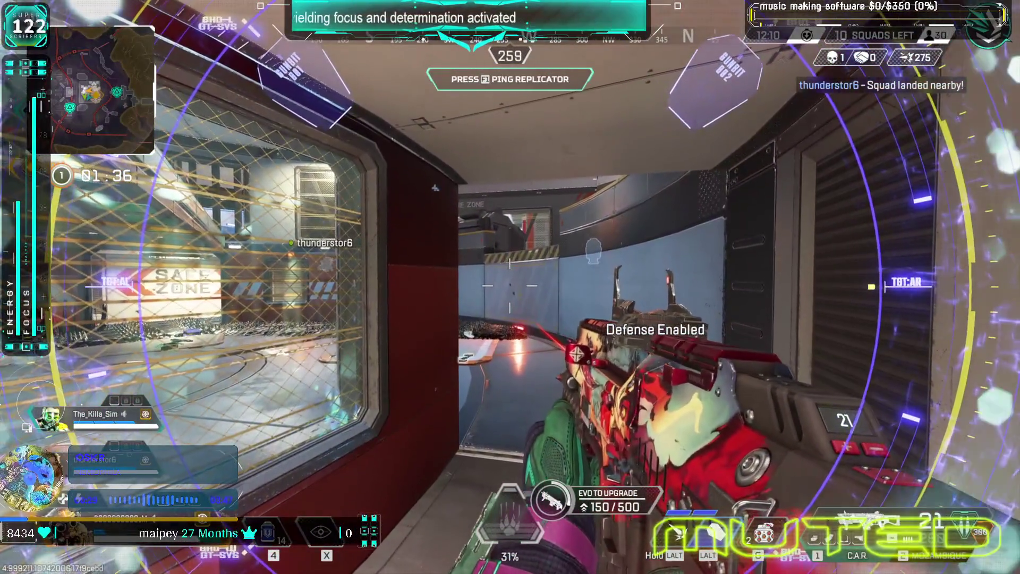
key(q)
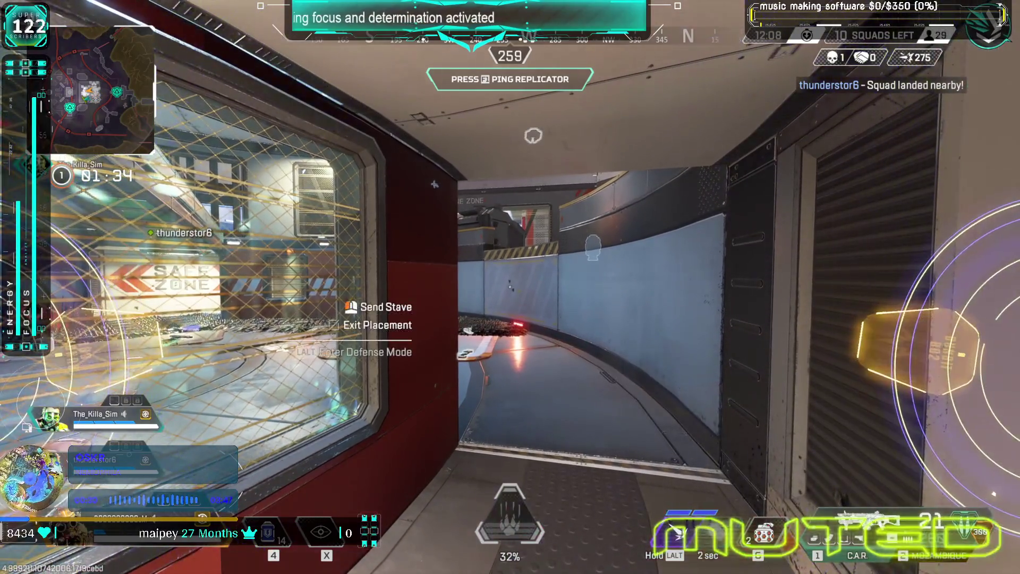
click(510, 287)
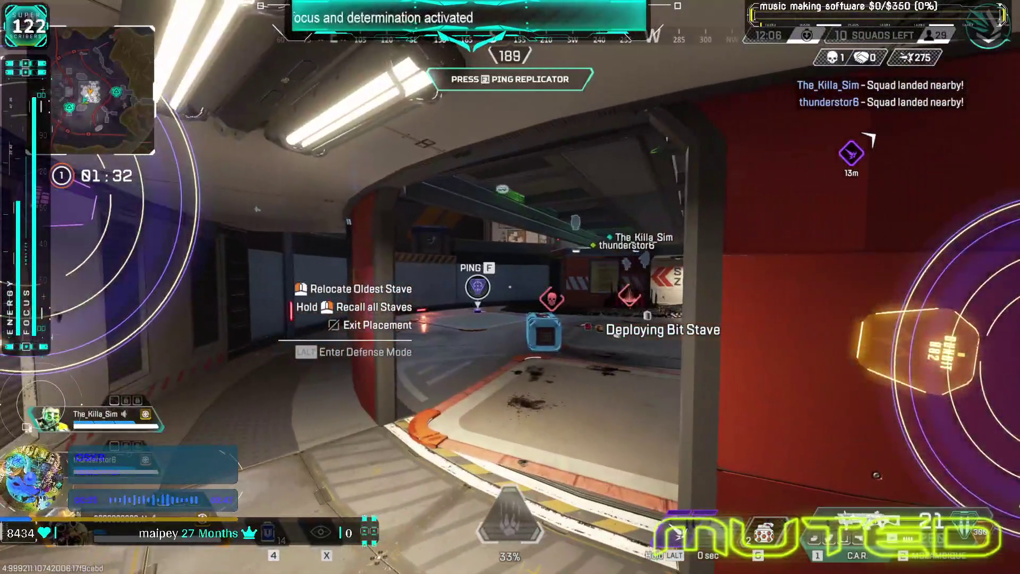
- Heal with three Shield Cells, shoot the nearby enemy and pick up the floor Shield Cell
key(1)
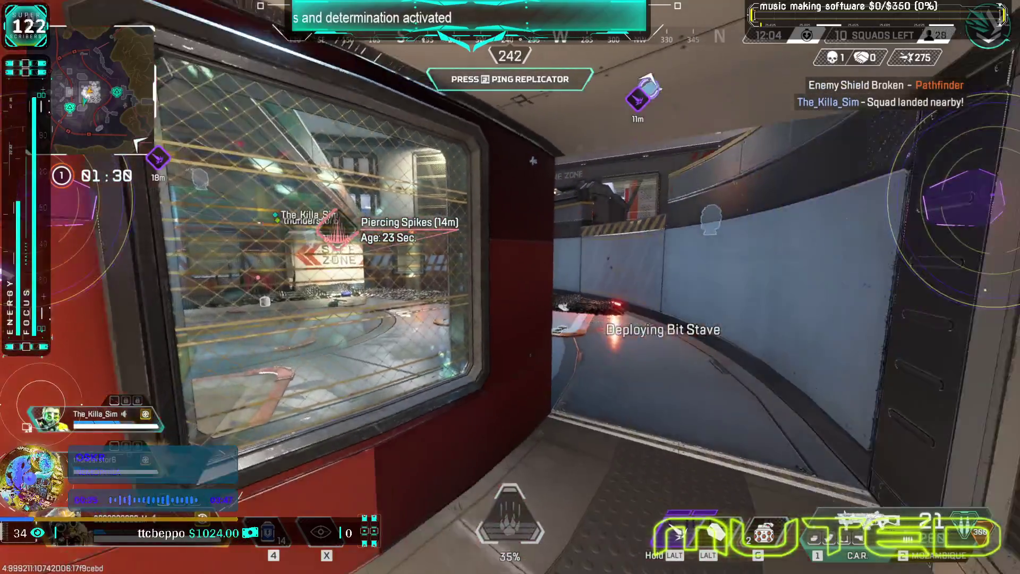
key(4)
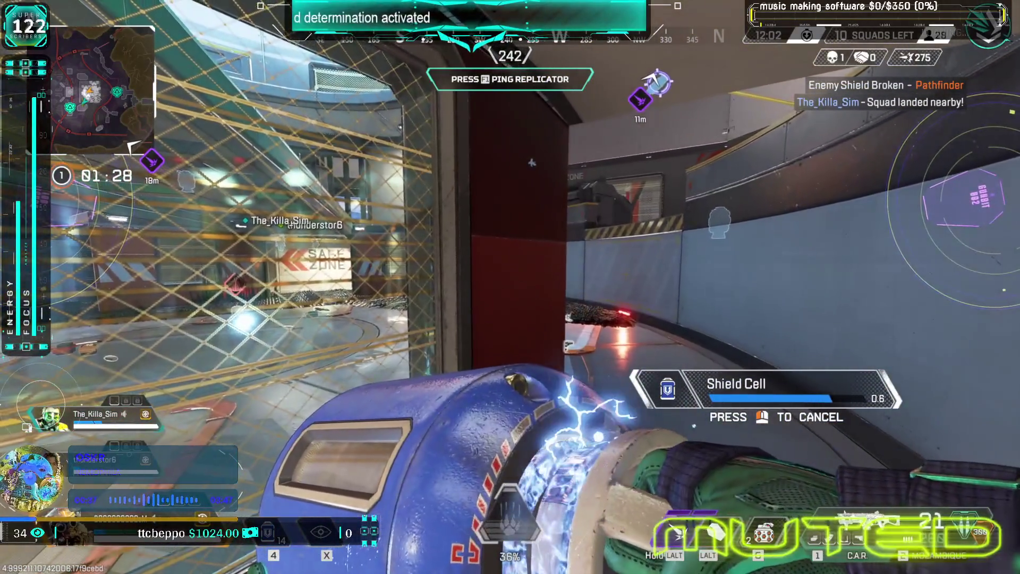
key(4)
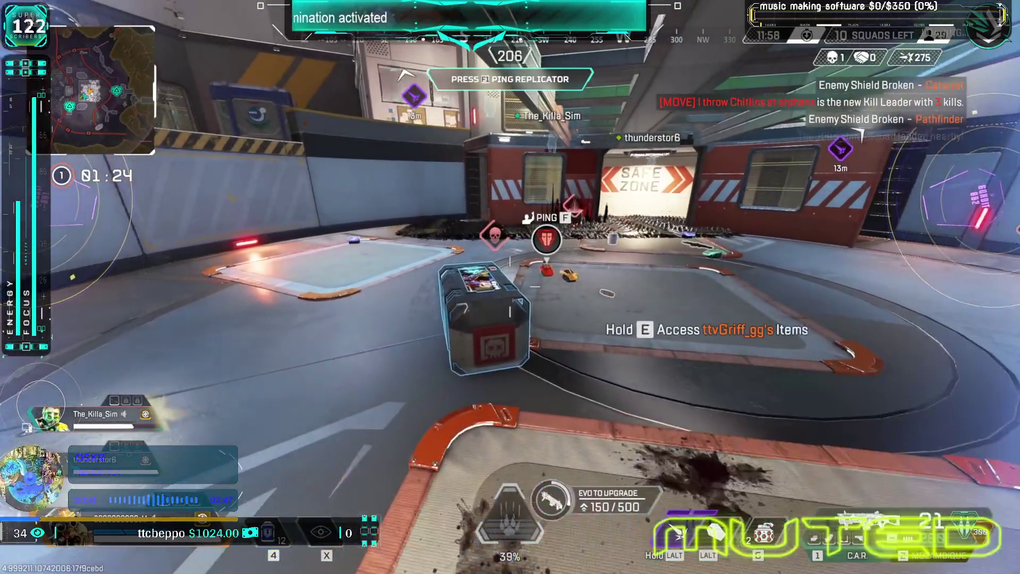
key(4)
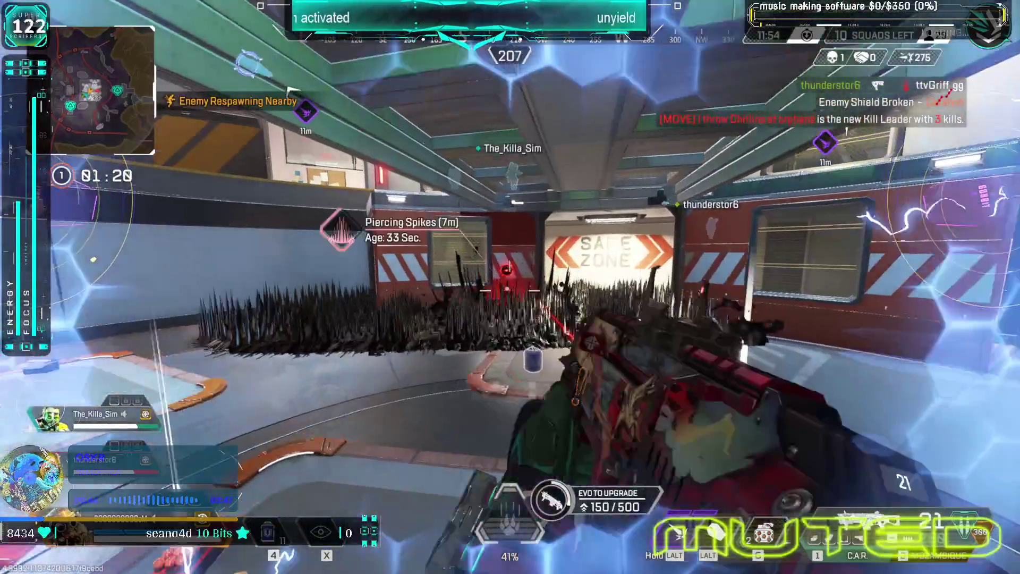
click(510, 286)
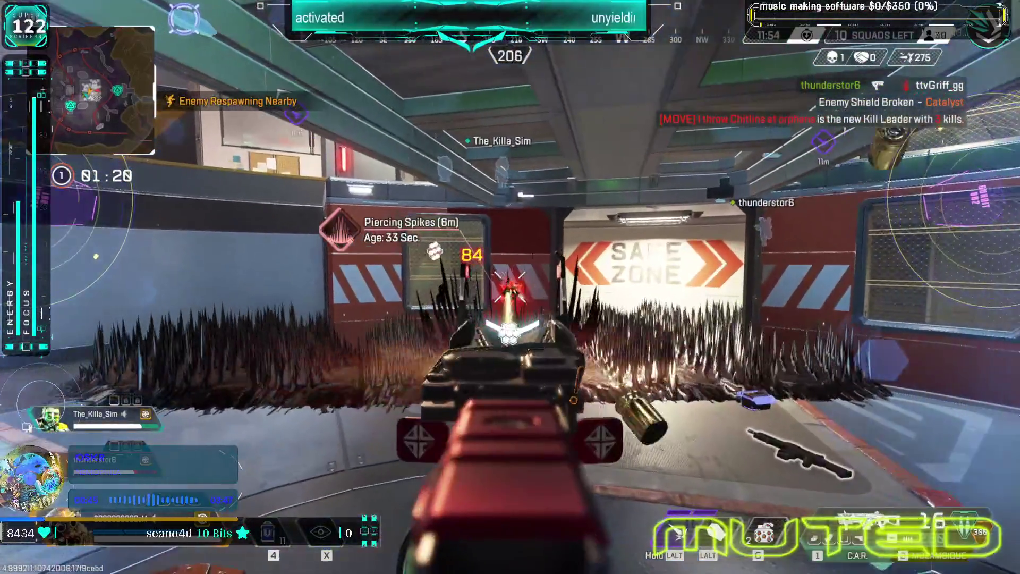
key(e)
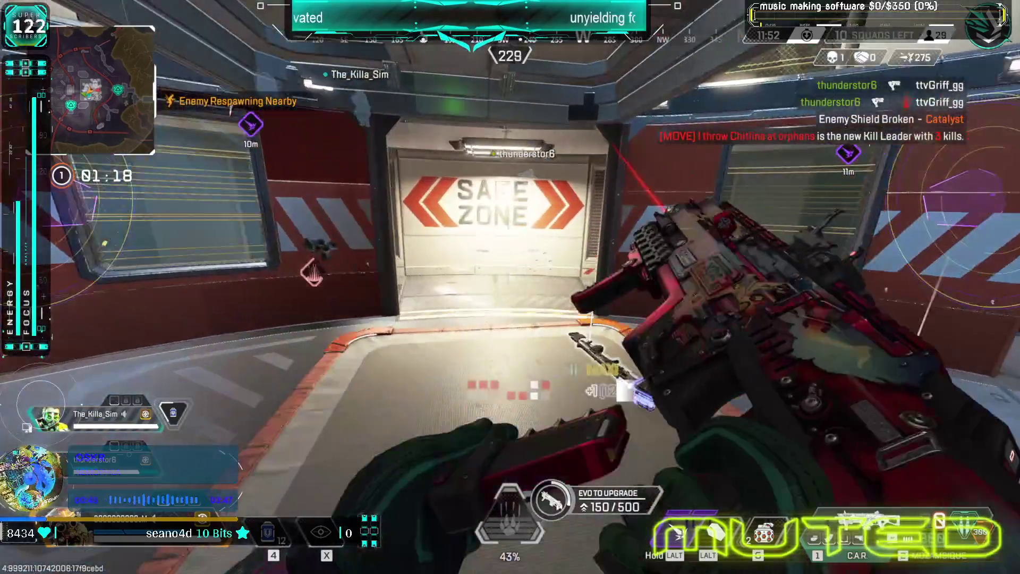
- Scan for enemies, go through the double door, deploy a Bit Stave and enter the spike room
key(w)
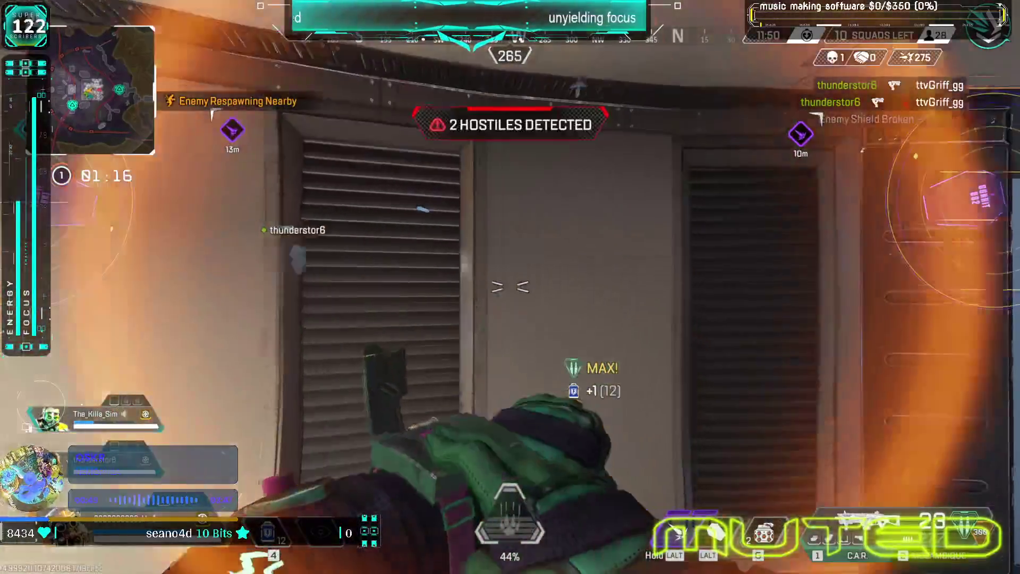
key(w)
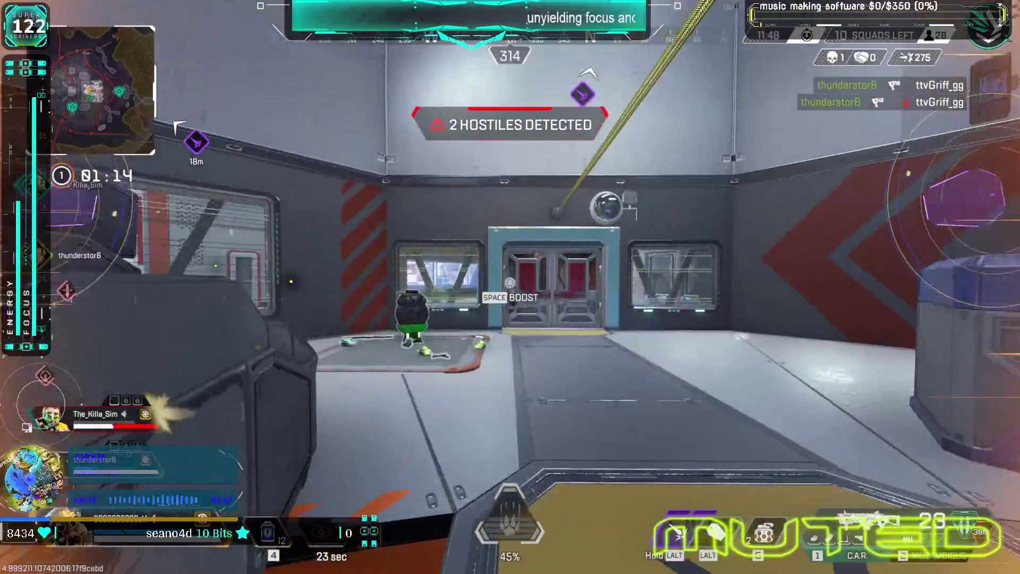
key(e)
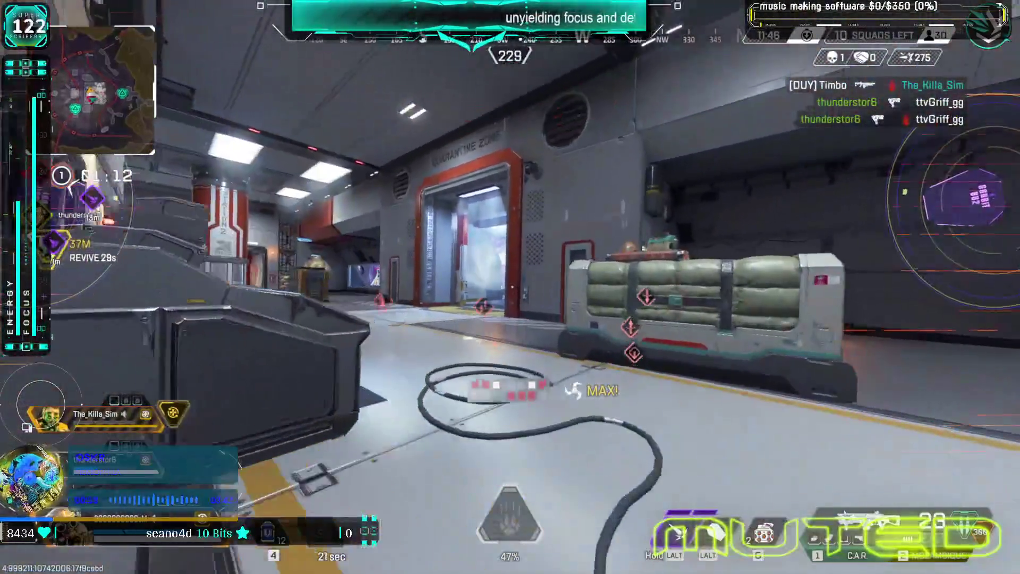
key(w)
key(q)
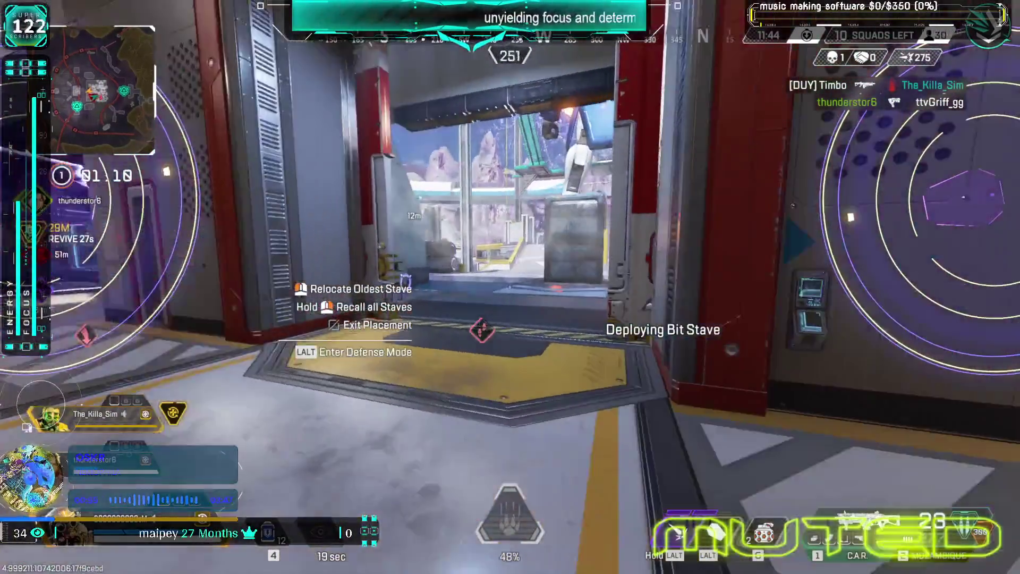
key(w)
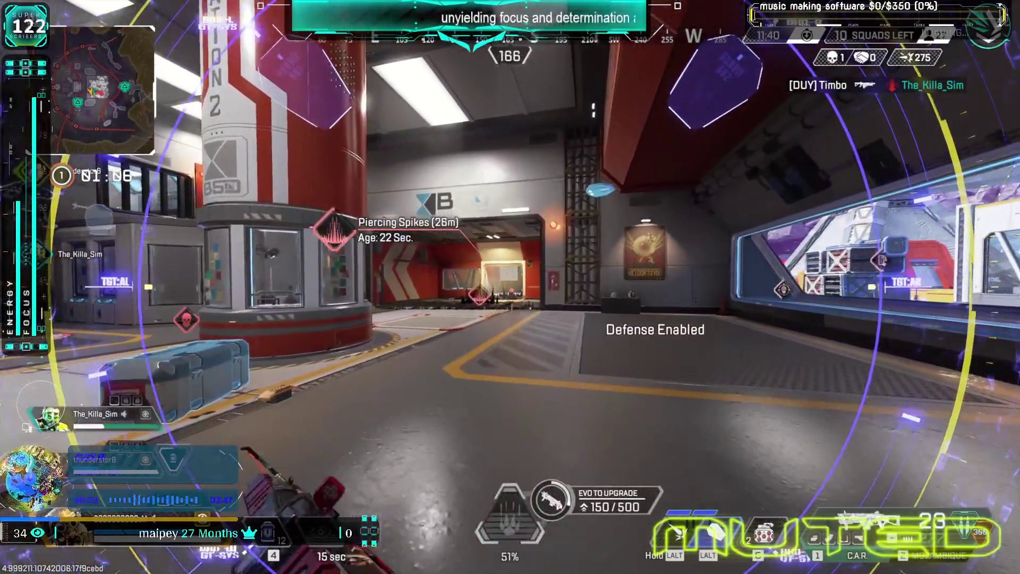
key(w)
key(w)
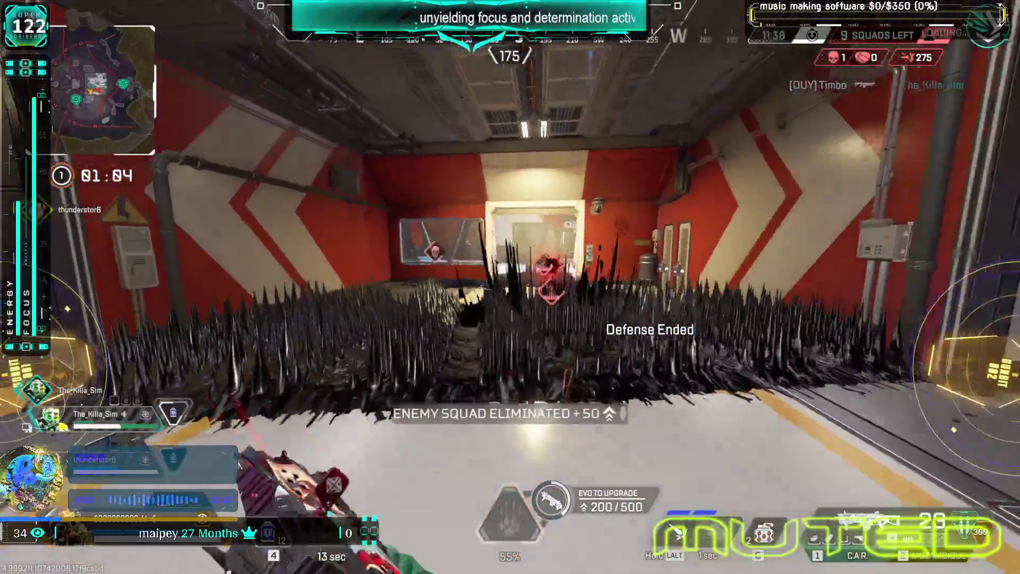
key(w)
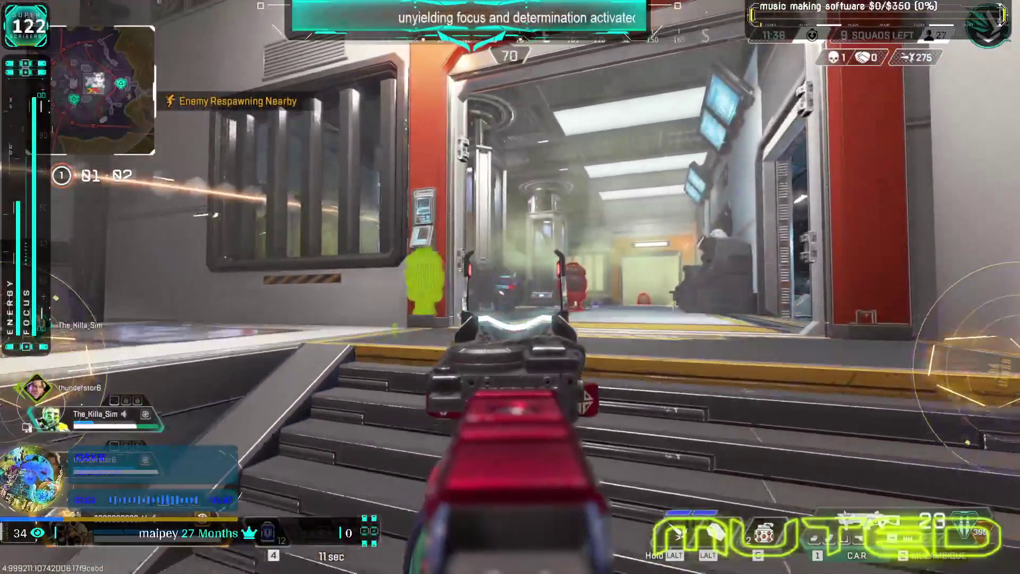
- Break Caustic's shield, reload and enable stave defense mode
click(510, 286)
key(r)
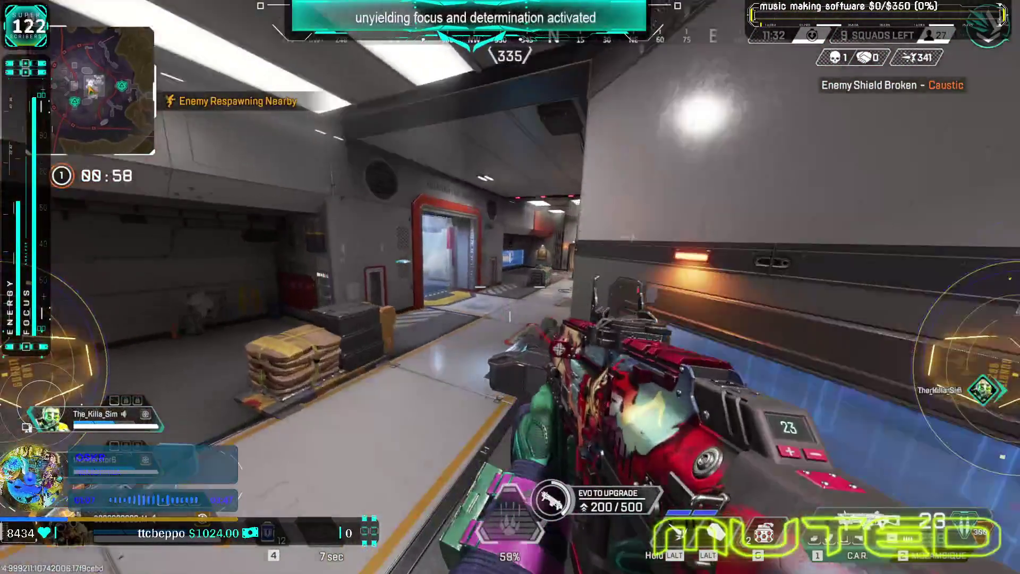
key(q)
key(w)
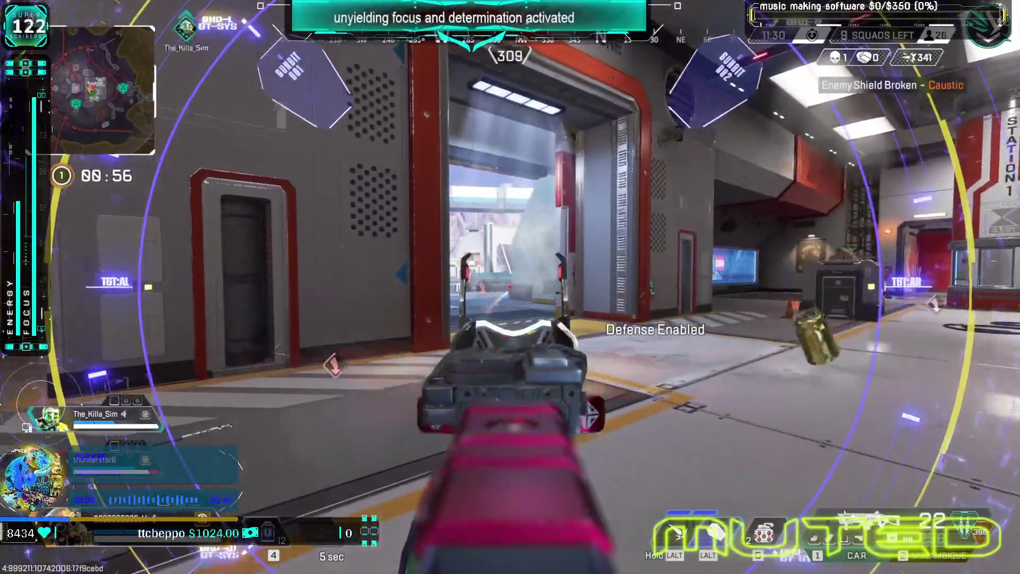
- Enter the Control Center through the red door, send and recall Bit Staves, and use a Shield Cell
key(w)
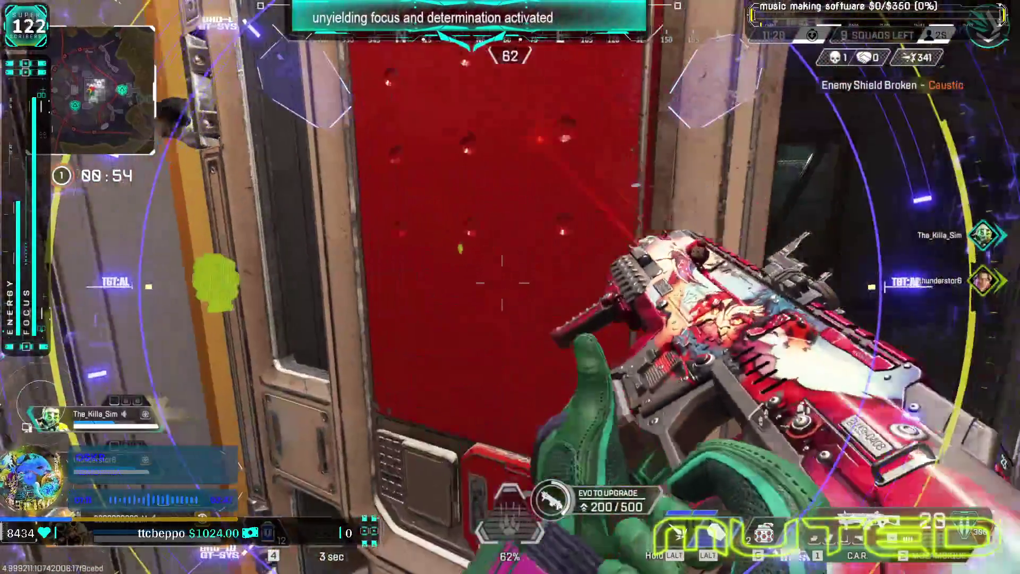
key(w)
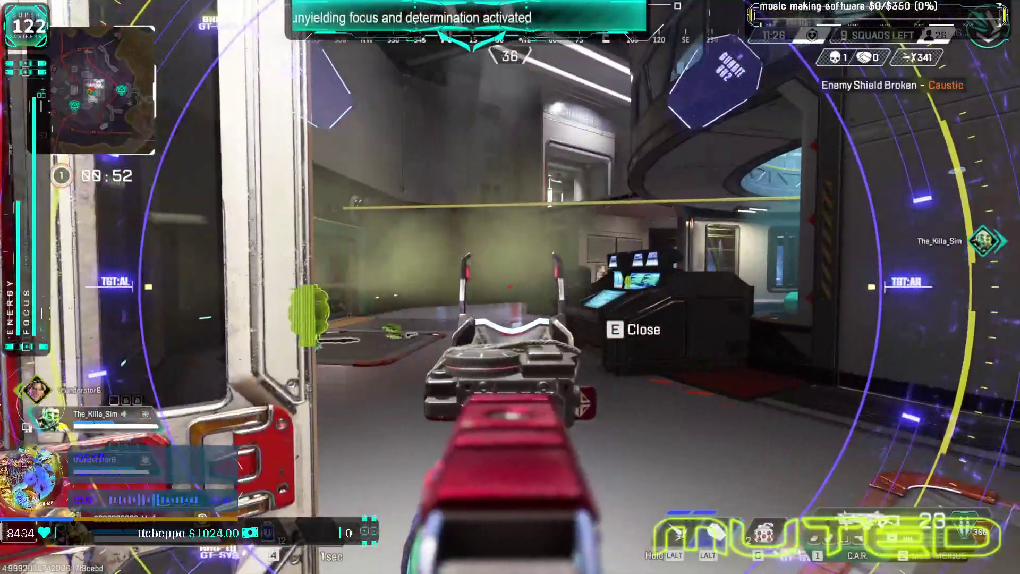
key(w)
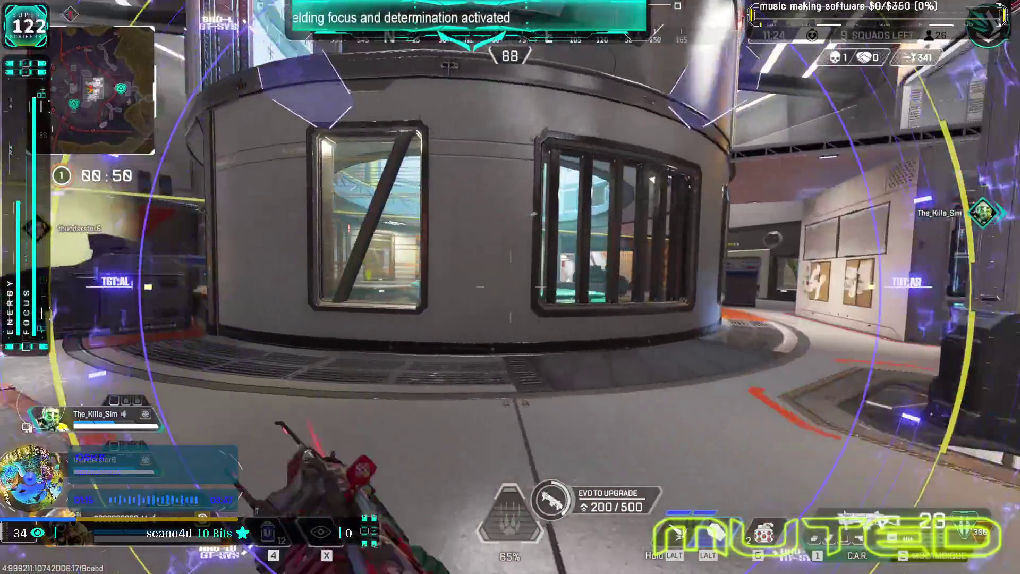
key(w)
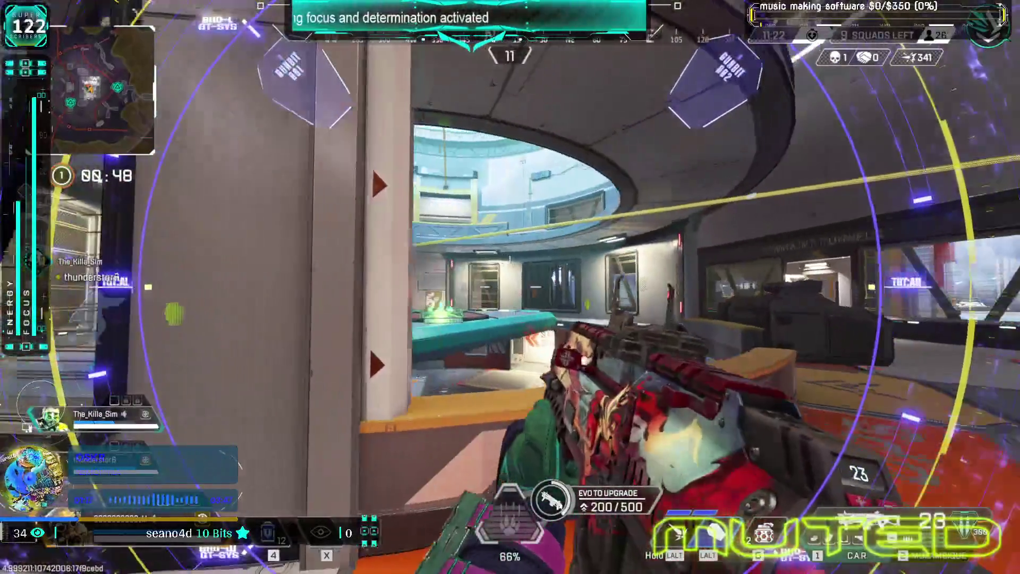
key(alt)
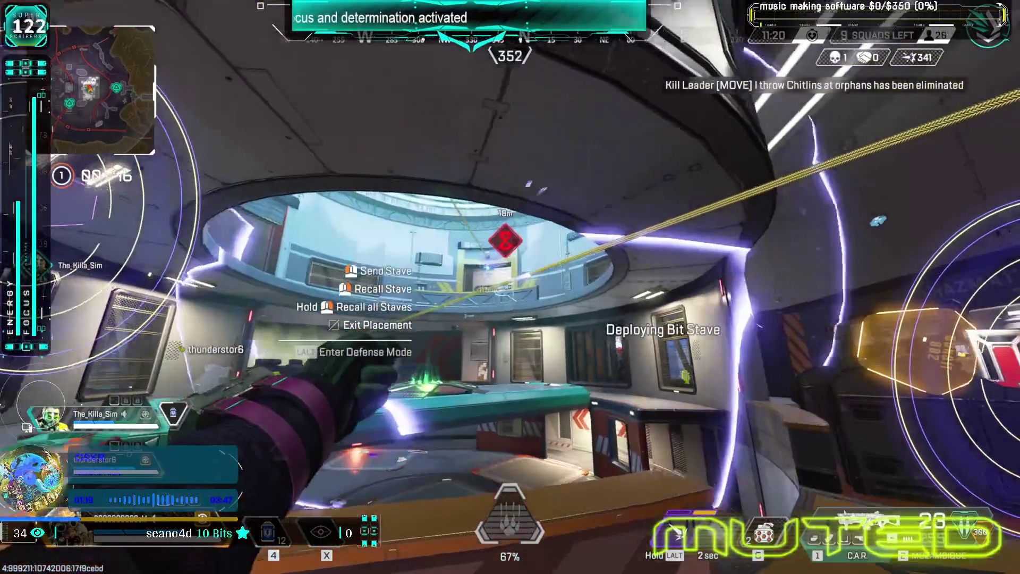
key(alt)
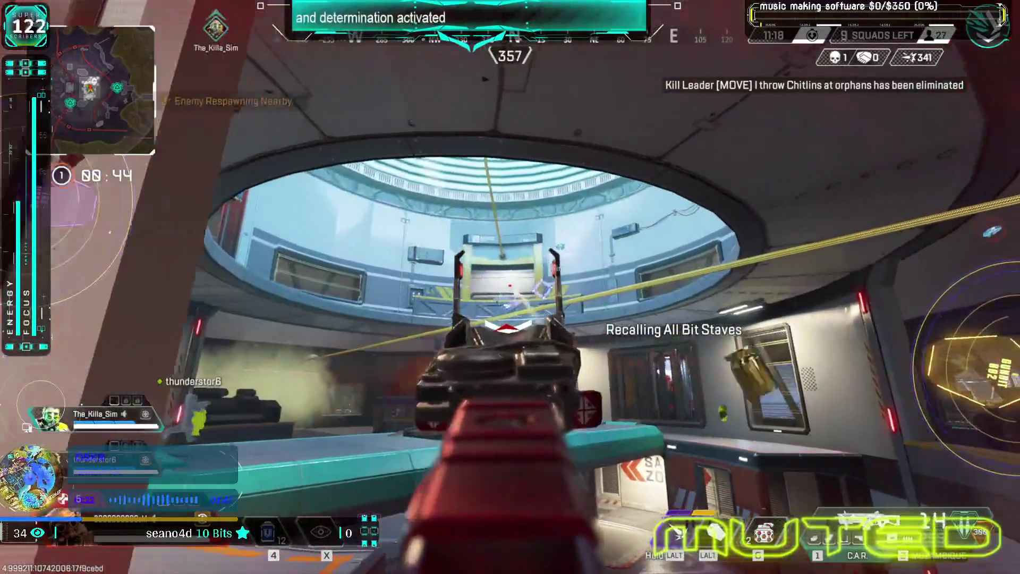
key(4)
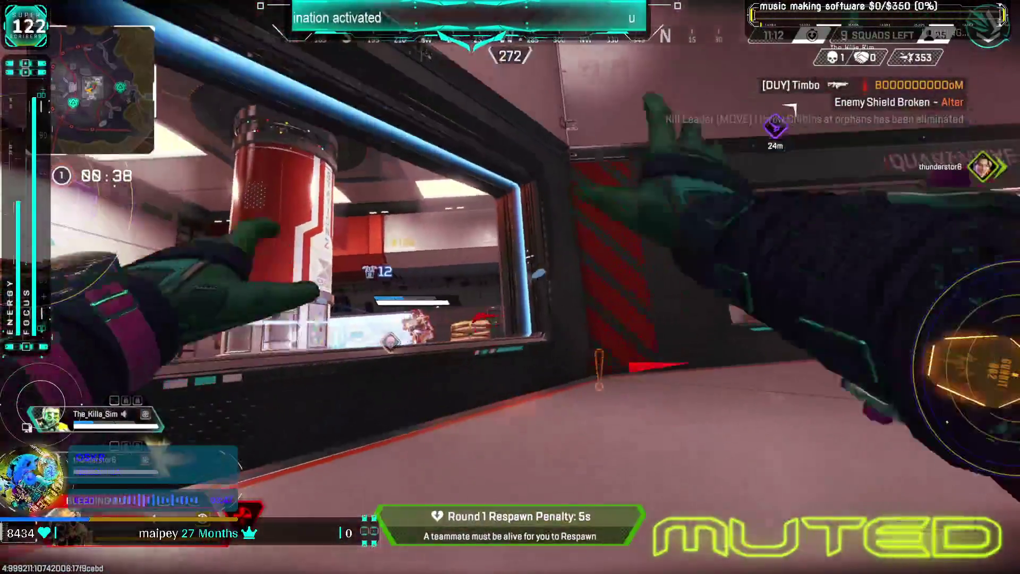
- Self-revive while downed and drop back onto the platform outside the Boreas building
key(e)
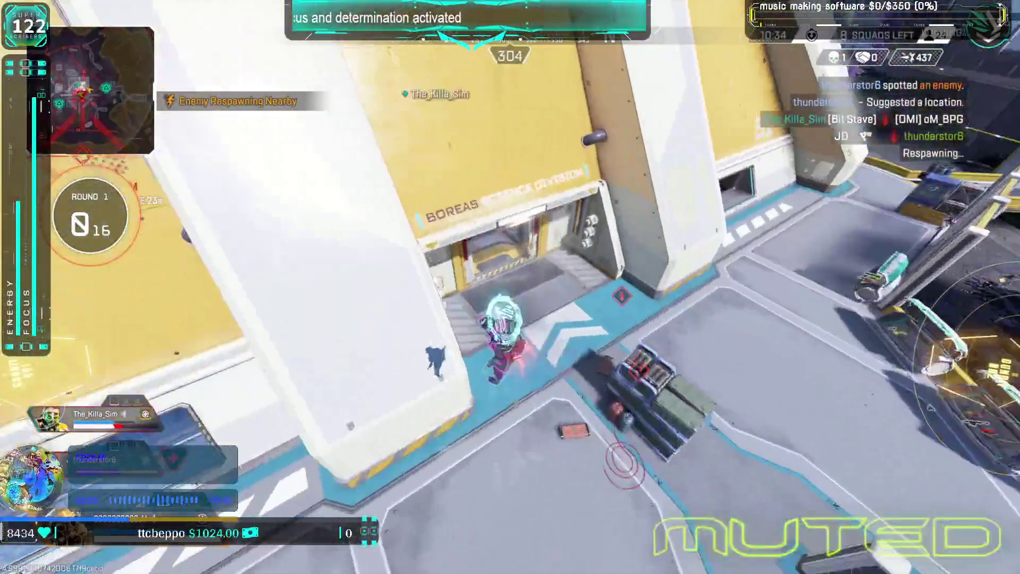
- Revive the downed teammate, fire the Beast of the Hunt ultimate, then skip the death cam after dying
key(w)
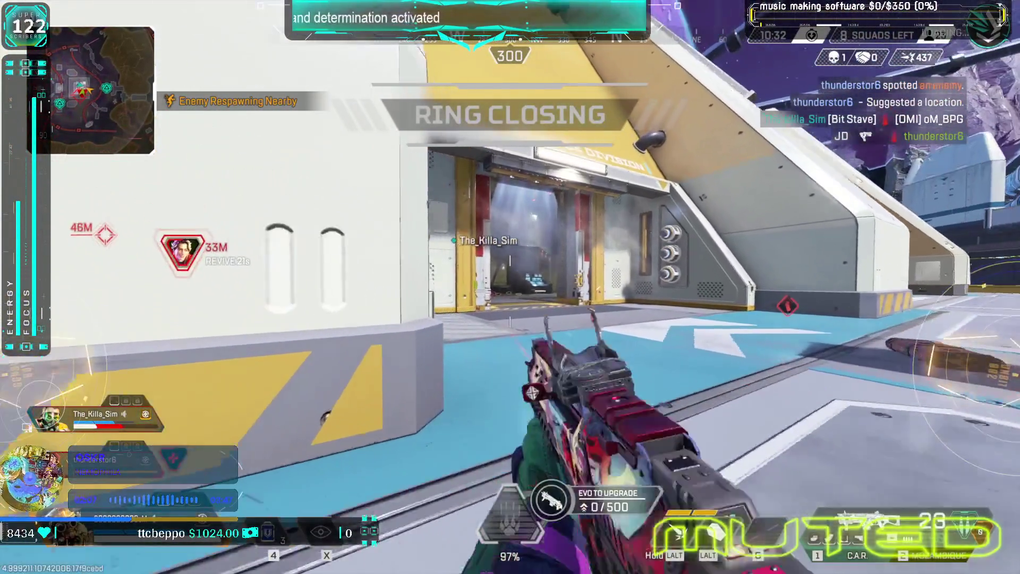
key(q)
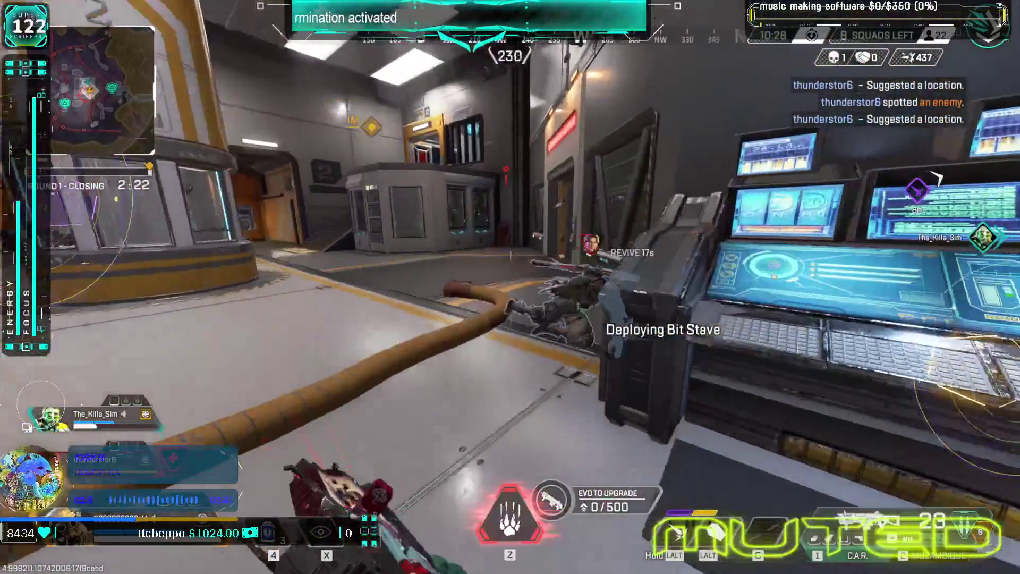
key(e)
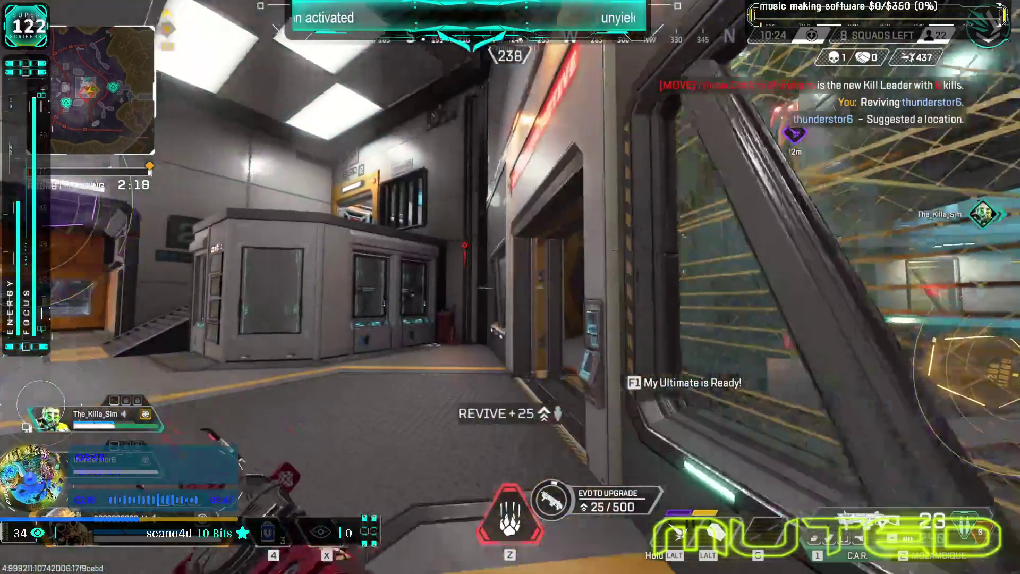
key(z)
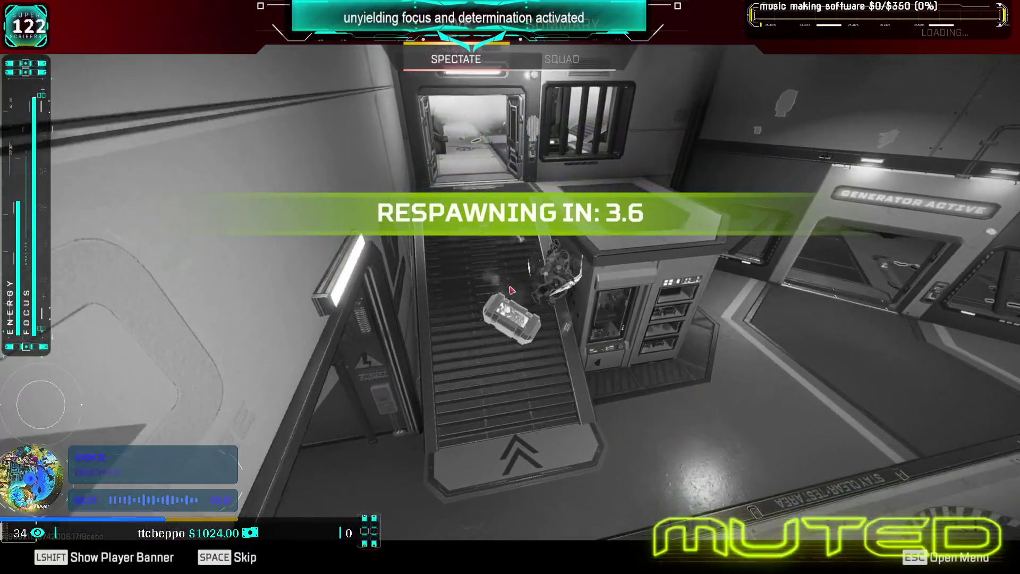
key(space)
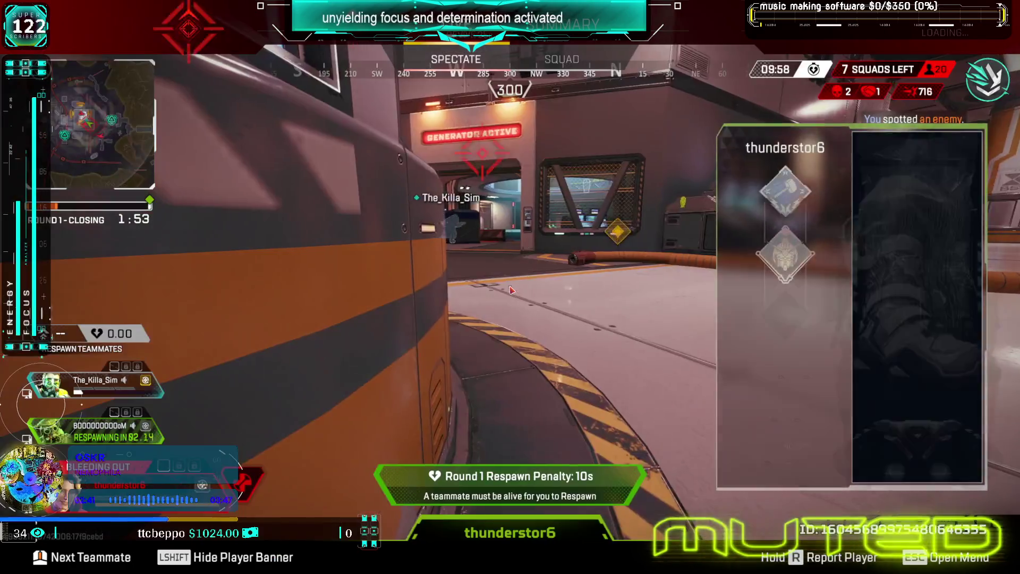
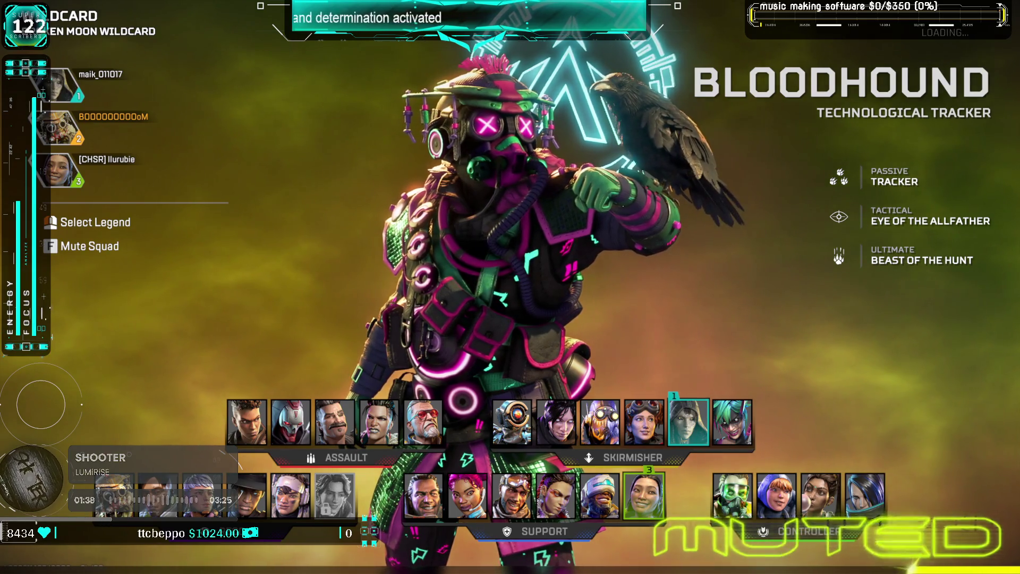
- Lock in Bloodhound, the Technological Tracker, as the legend for the match
key(Return)
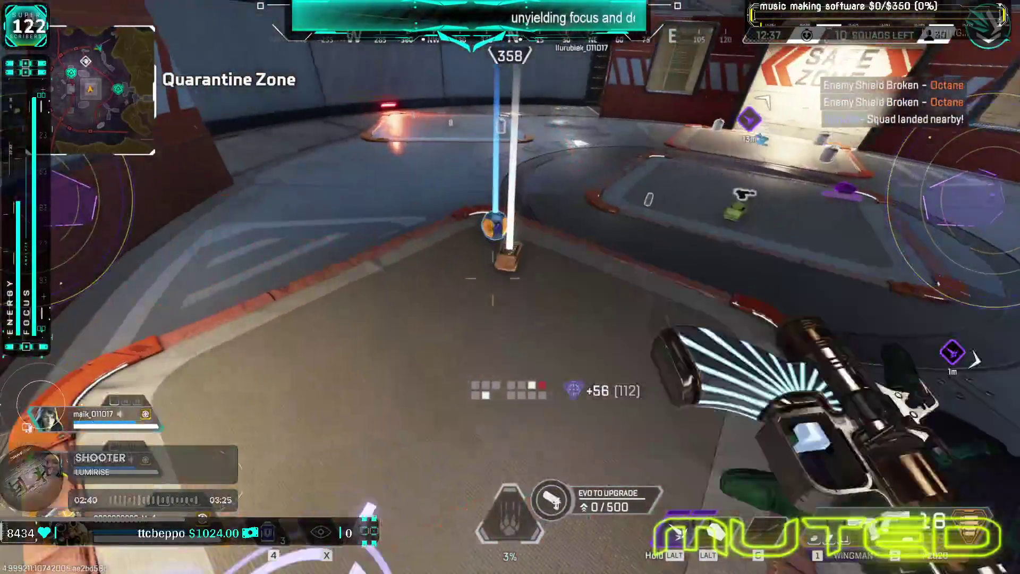
- Grab the Evo shield and nearby loot, push into the corridor and shoot the enemy Octane
key(e)
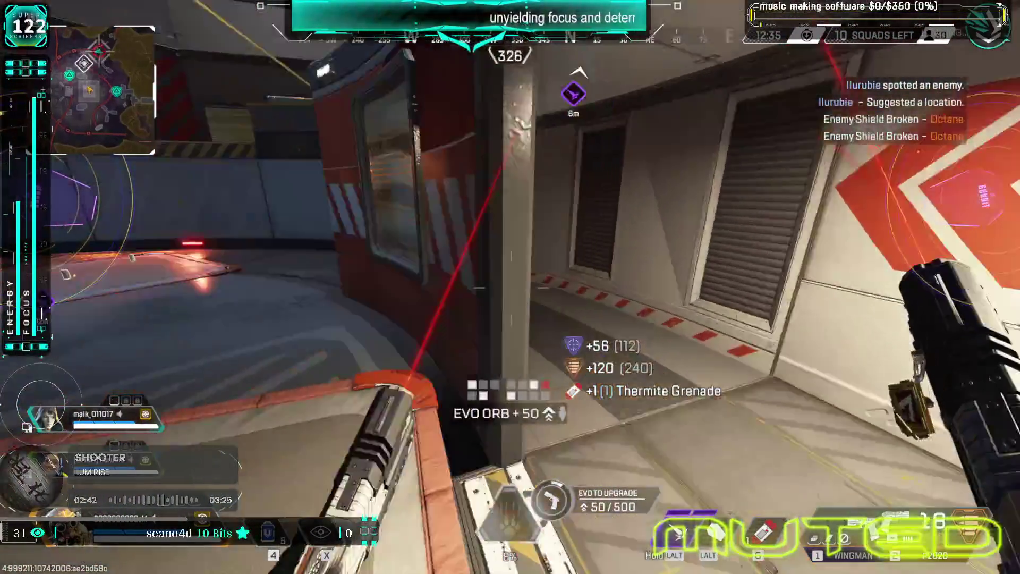
key(e)
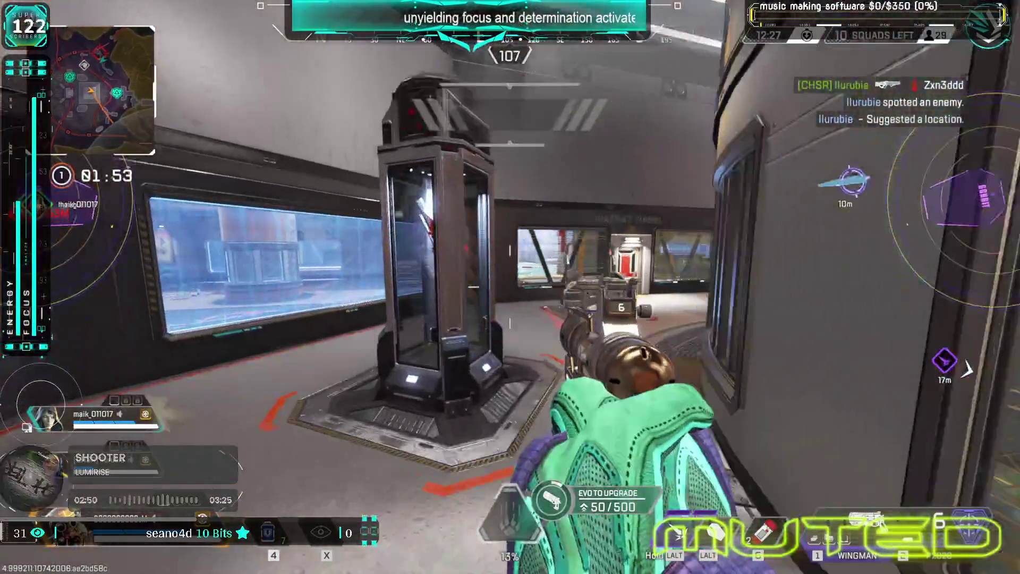
key(a)
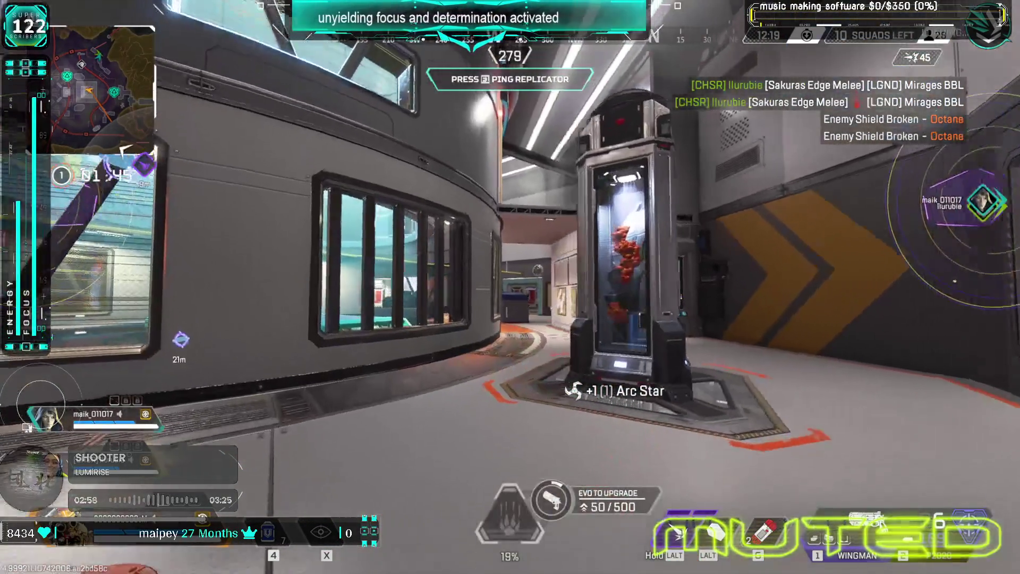
key(w)
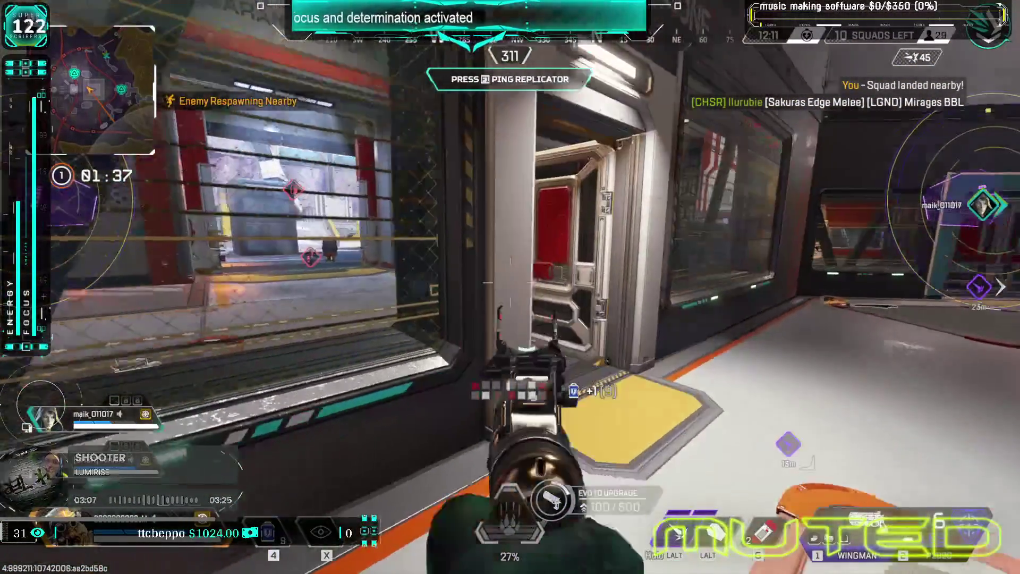
click(510, 287)
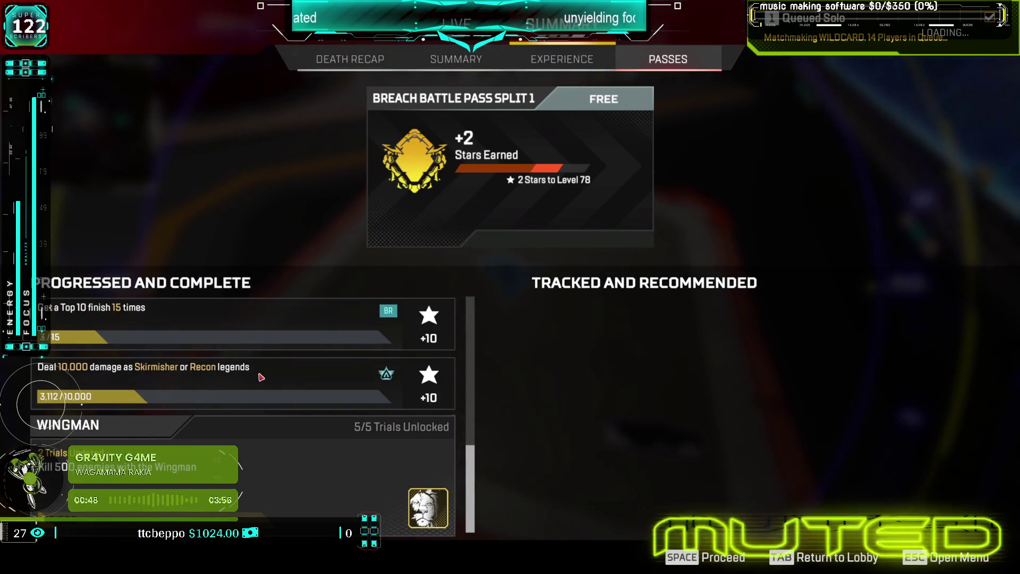
- Scroll through the Progressed and Complete challenge list, then view the Death Recap tab
mouse_move(64, 473)
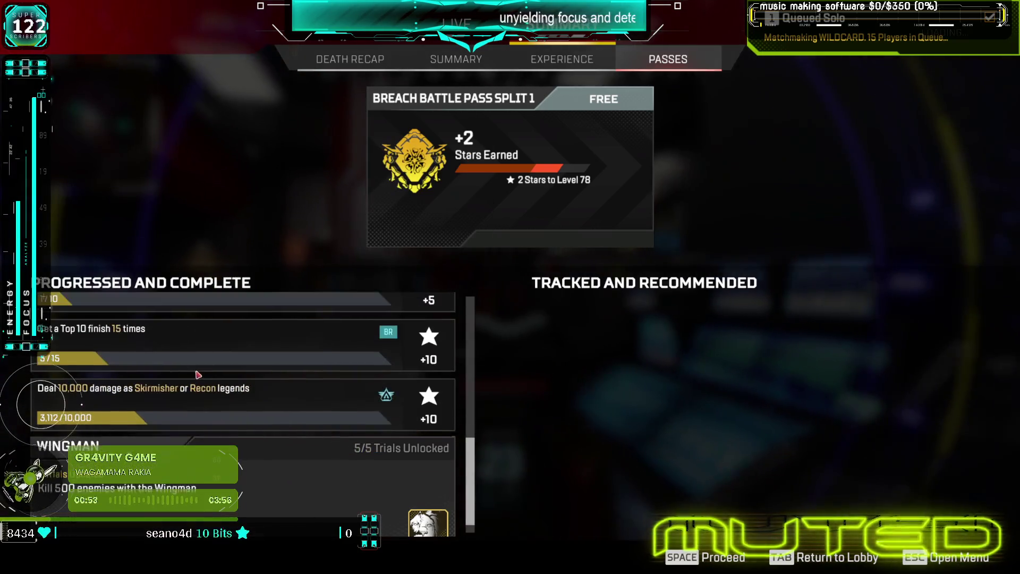
scroll(198, 375, up, 3)
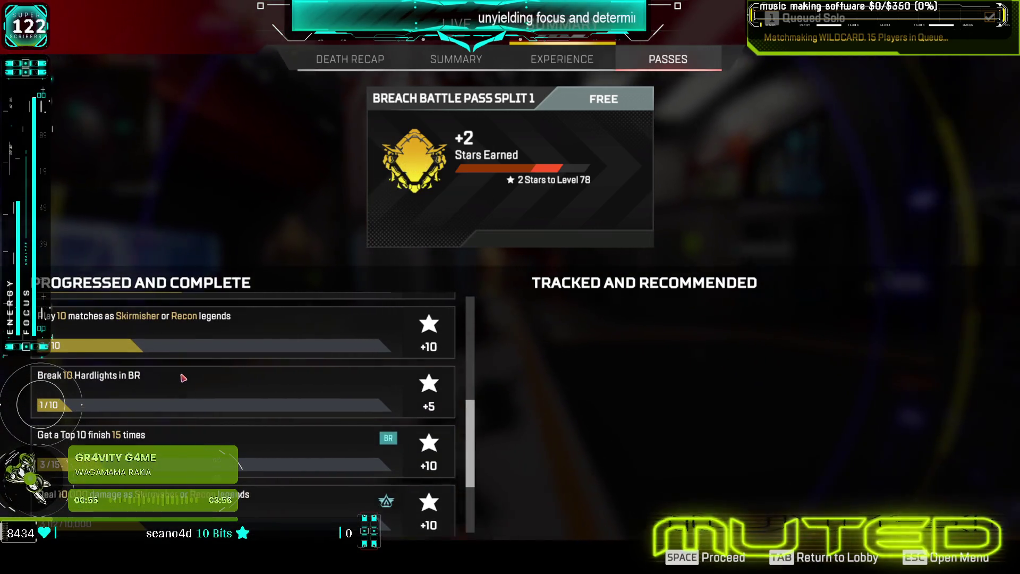
scroll(182, 379, up, 1)
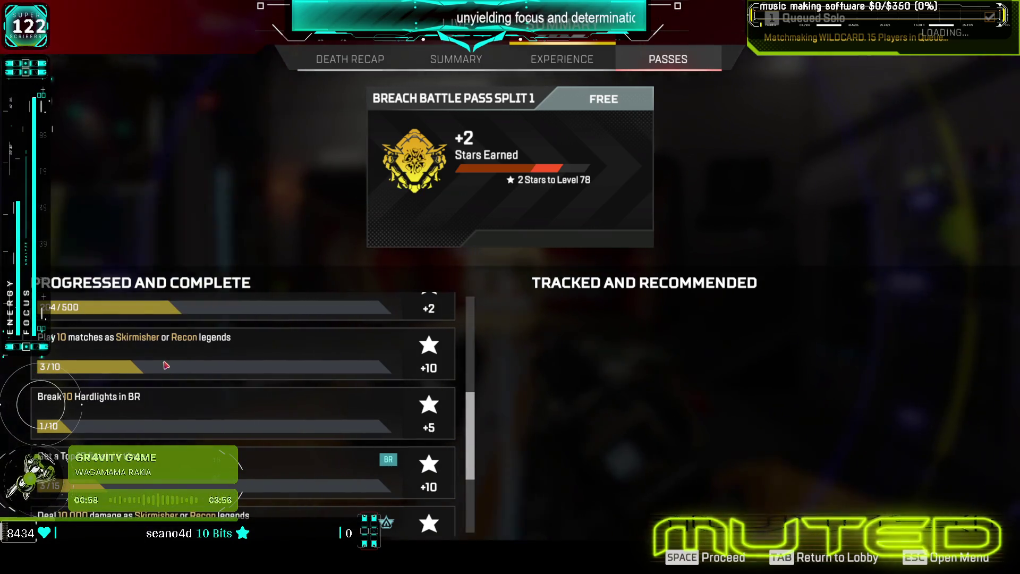
scroll(106, 456, up, 4)
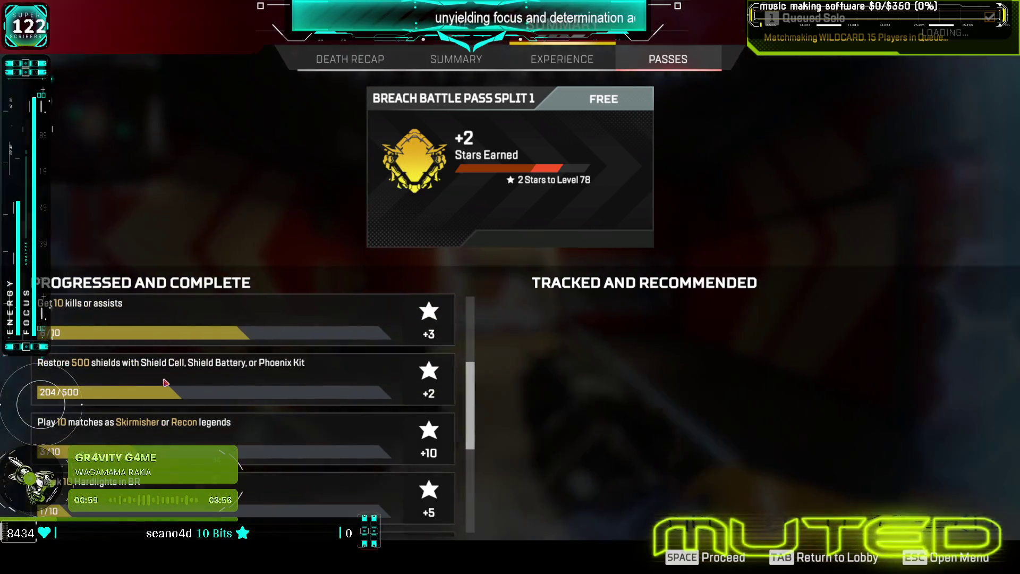
scroll(77, 513, down, 2)
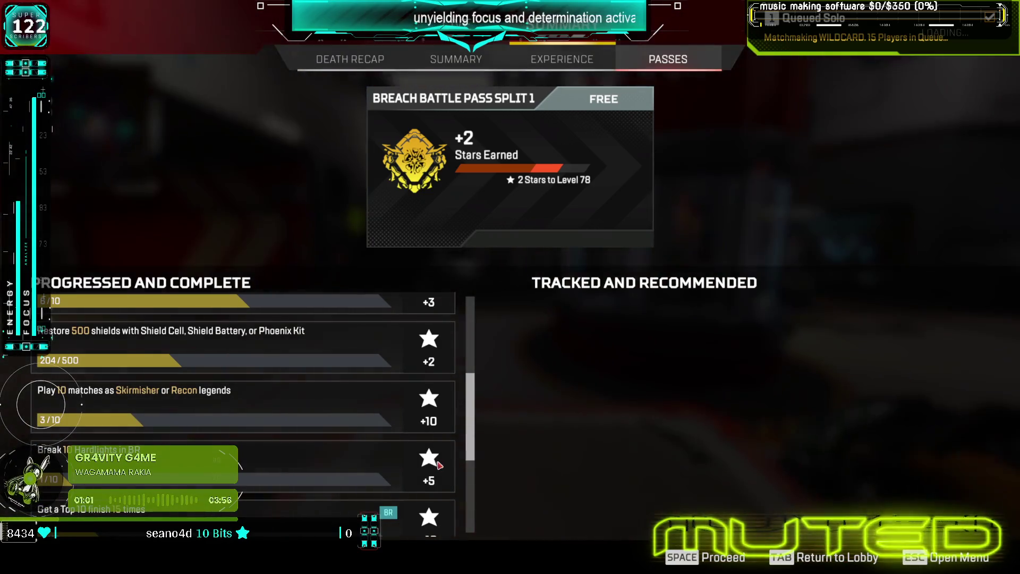
scroll(165, 414, up, 2)
scroll(159, 393, up, 8)
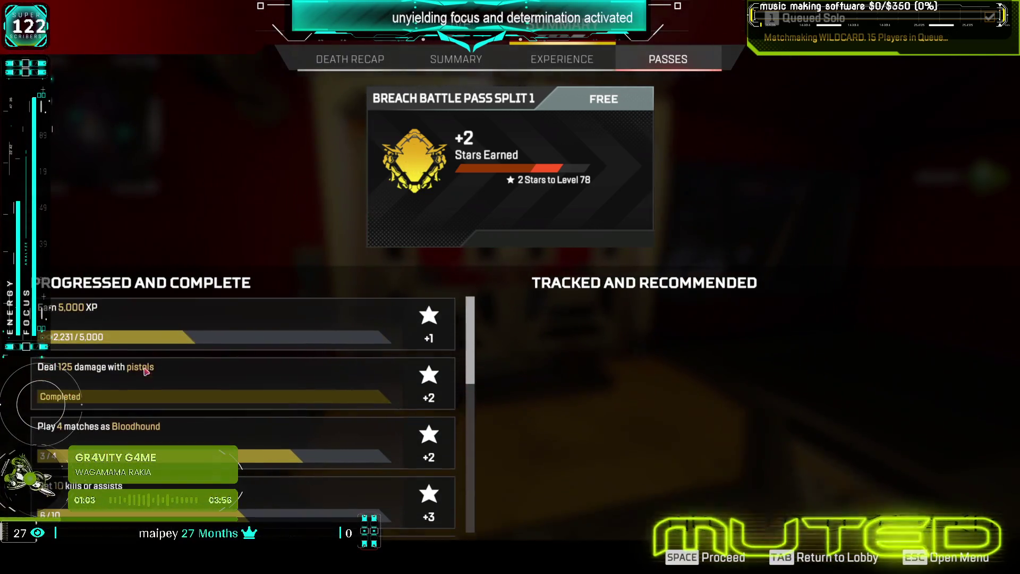
scroll(151, 361, down, 8)
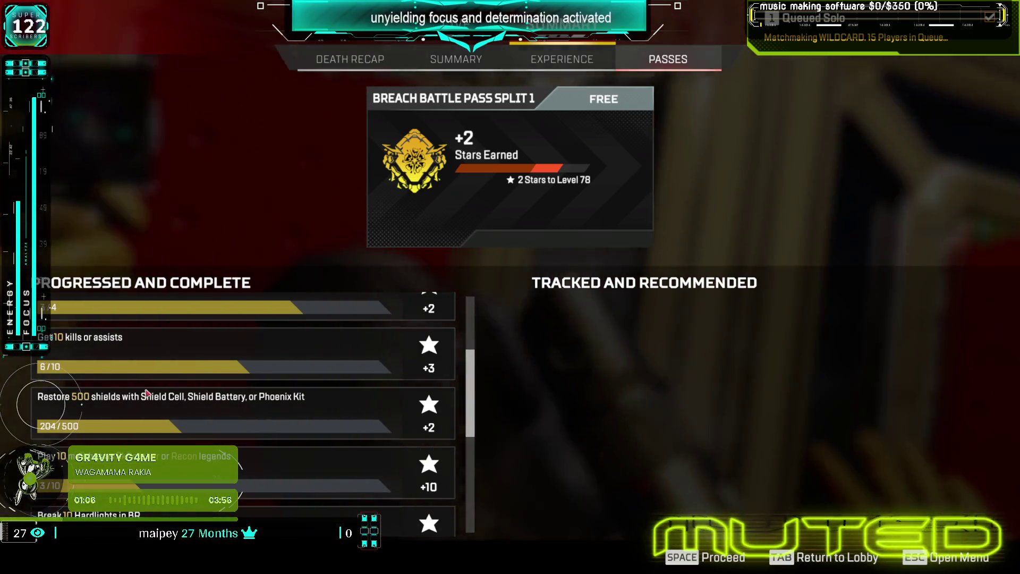
scroll(141, 407, down, 1)
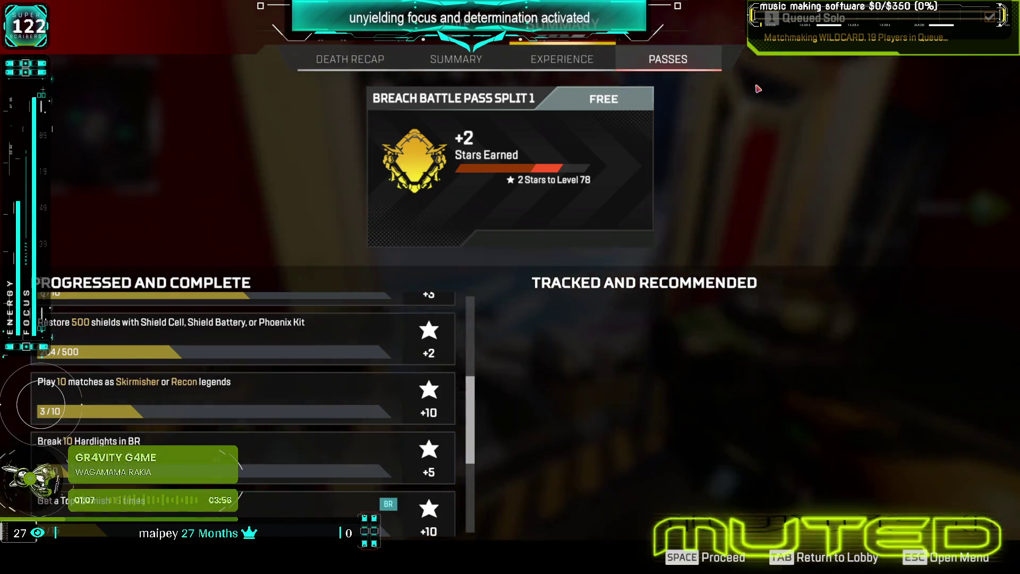
scroll(106, 418, down, 6)
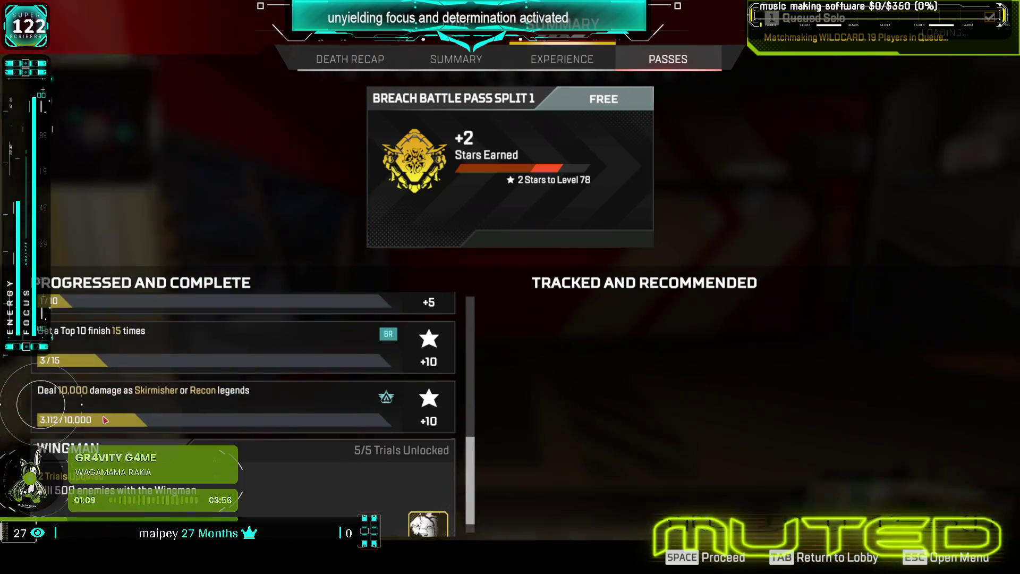
scroll(241, 408, up, 2)
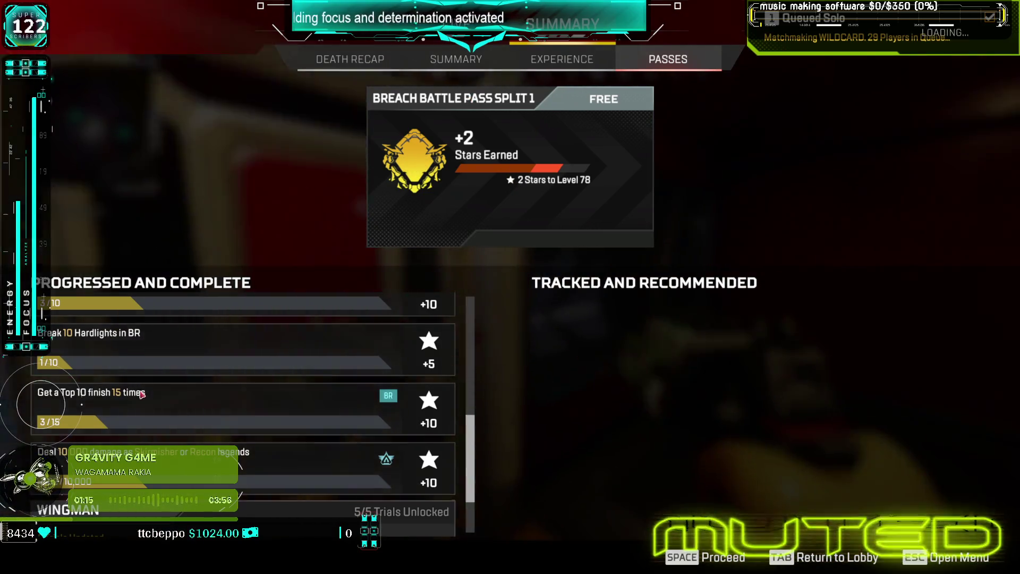
scroll(148, 380, up, 2)
scroll(147, 379, up, 4)
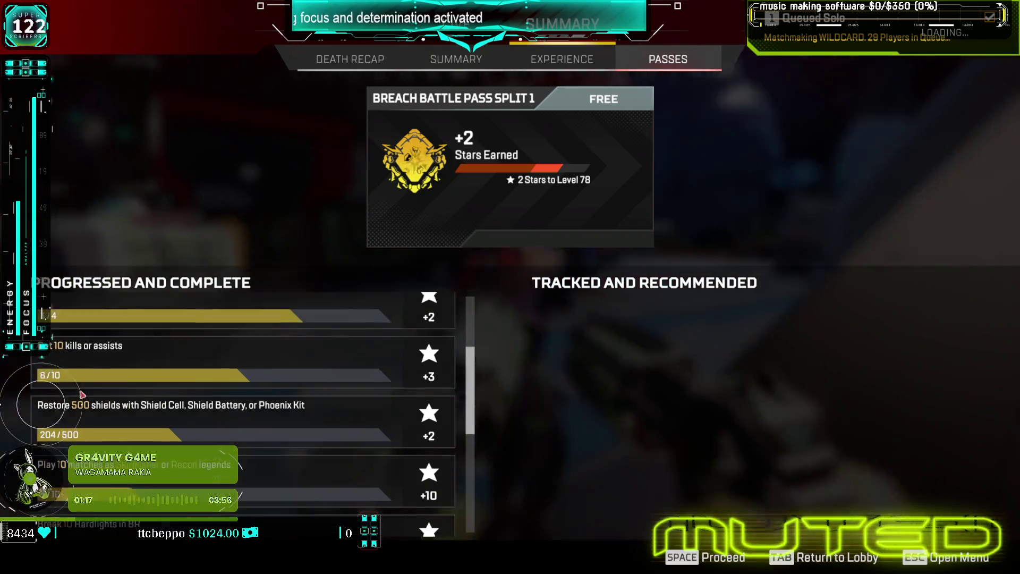
scroll(100, 383, up, 1)
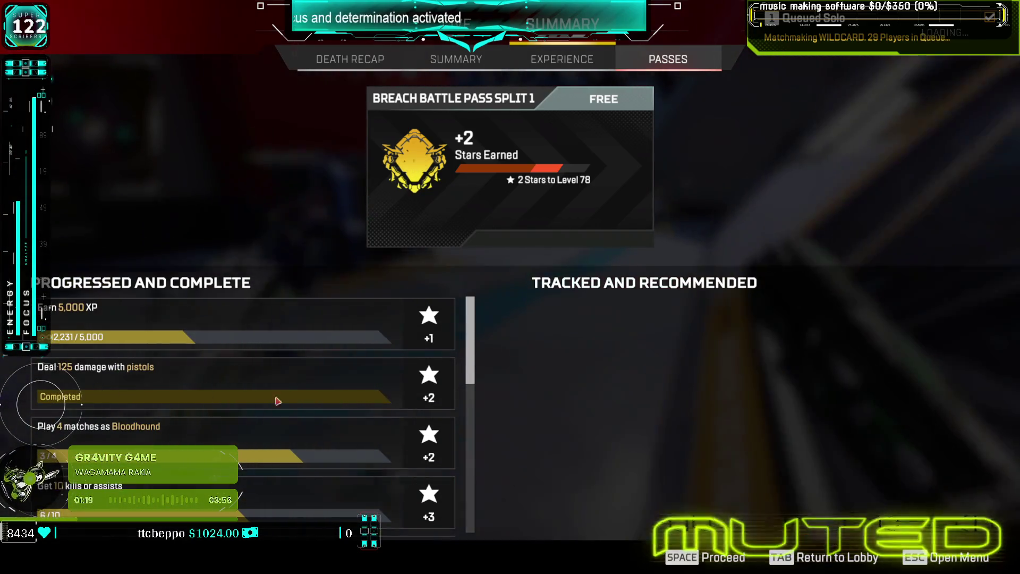
scroll(272, 393, down, 10)
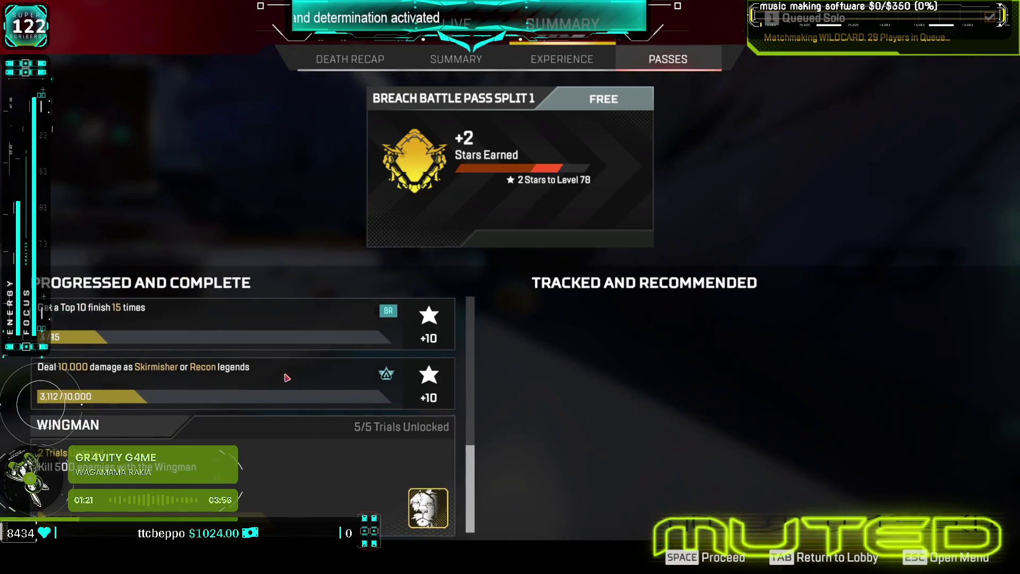
click(351, 61)
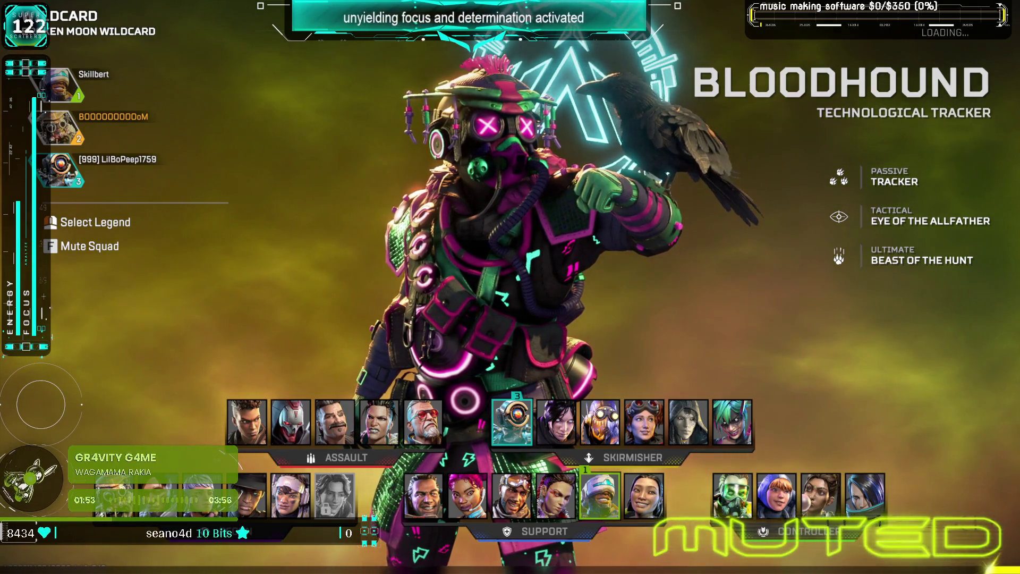
- Lock in Bloodhound again with Select Legend for the new match
click(511, 422)
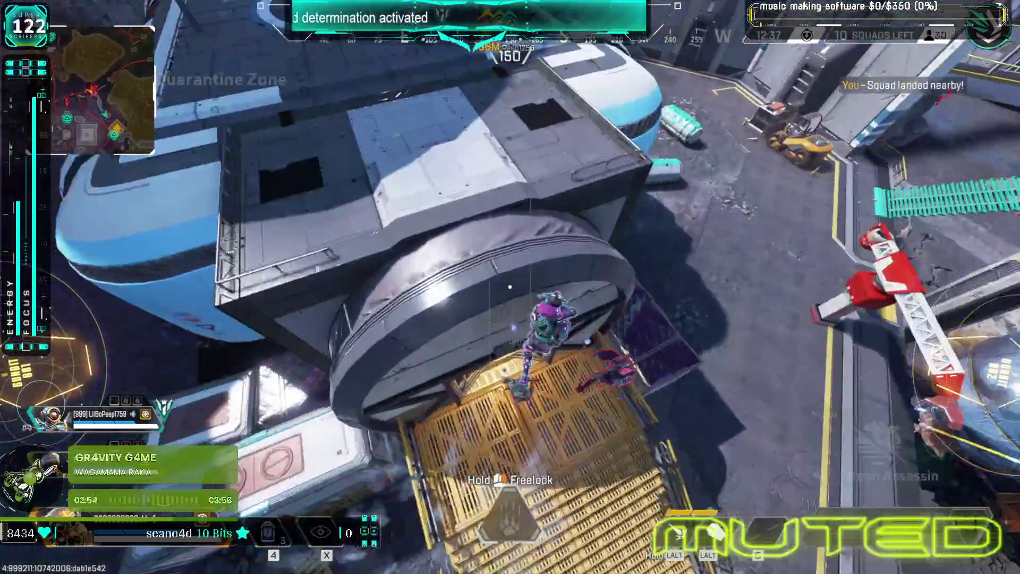
- Loot the RE-45 and Thermite Grenade, go through the door, then skip the respawn countdown
key(z)
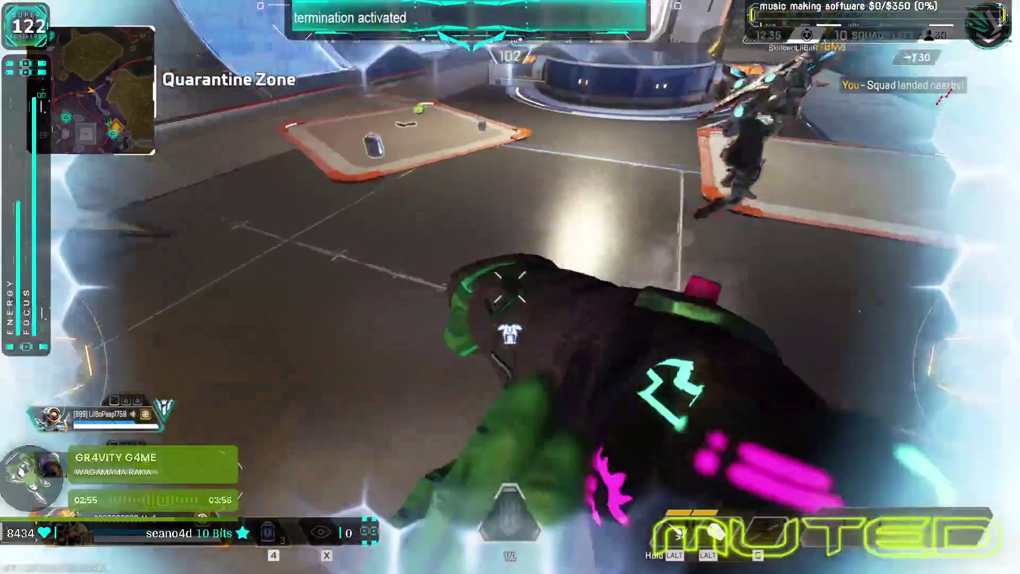
key(e)
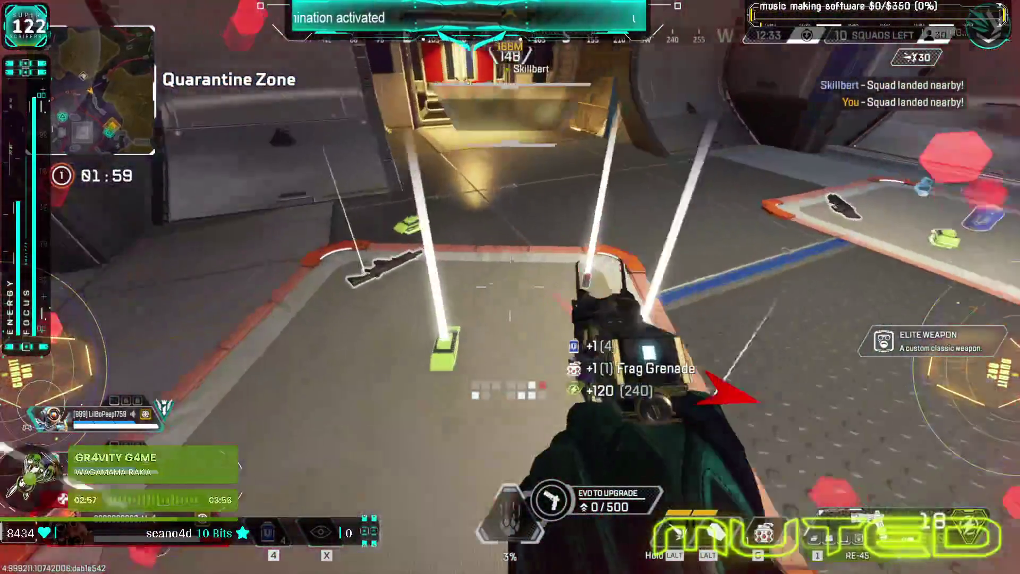
key(e)
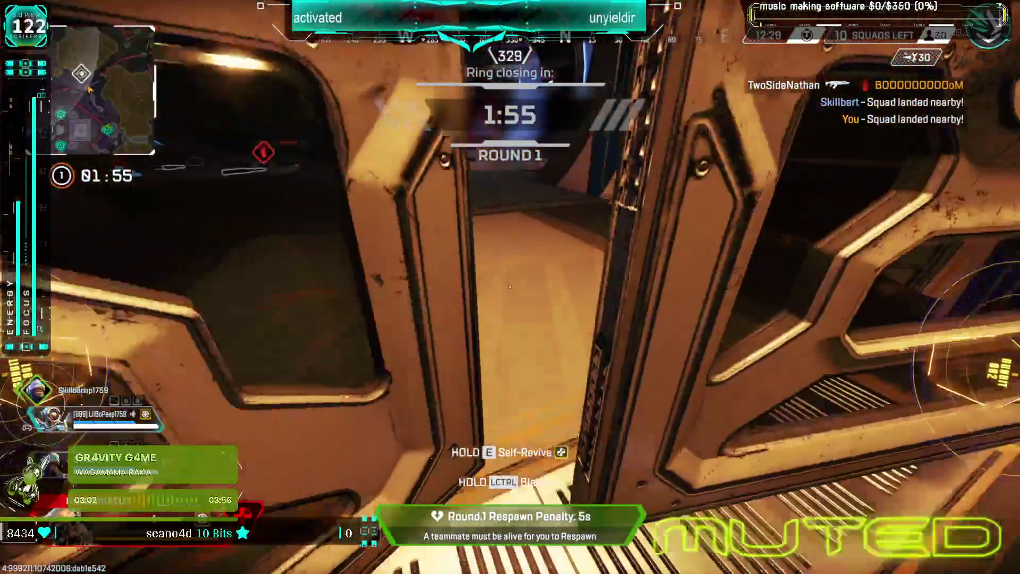
key(e)
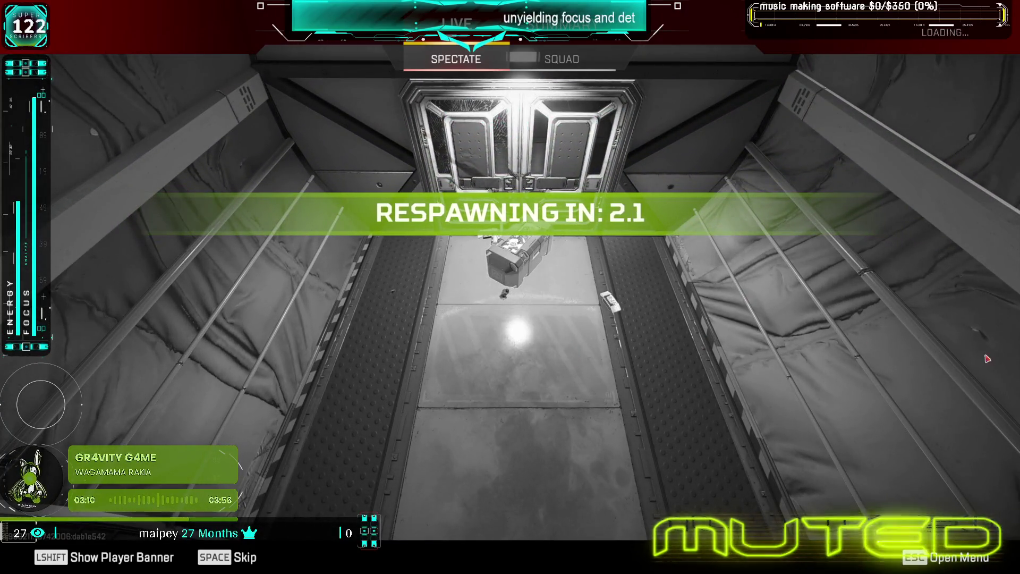
key(space)
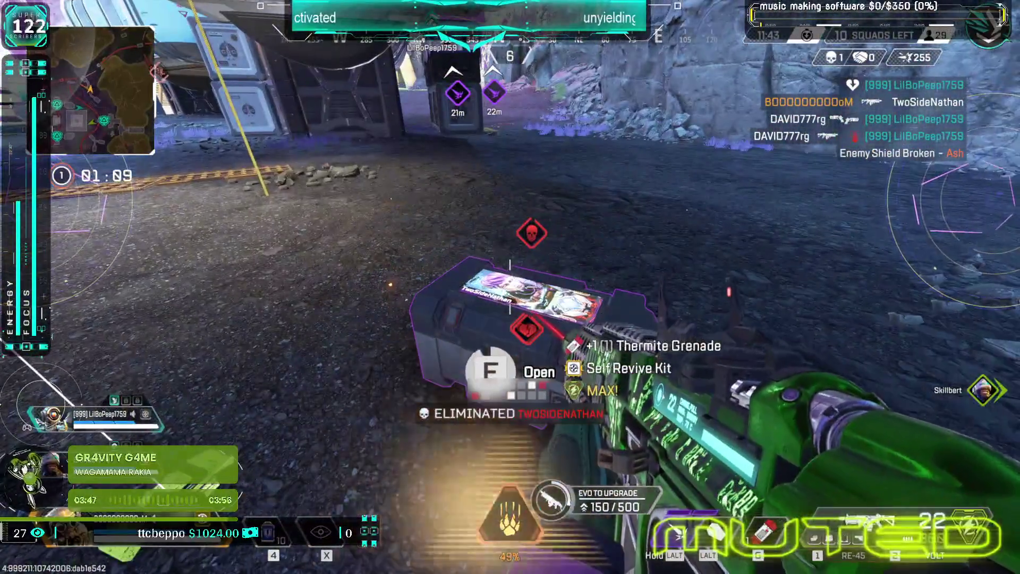
- Attach the 2x-4x Variable AOG optic from the enemy death box and aim down it
key(e)
click(129, 132)
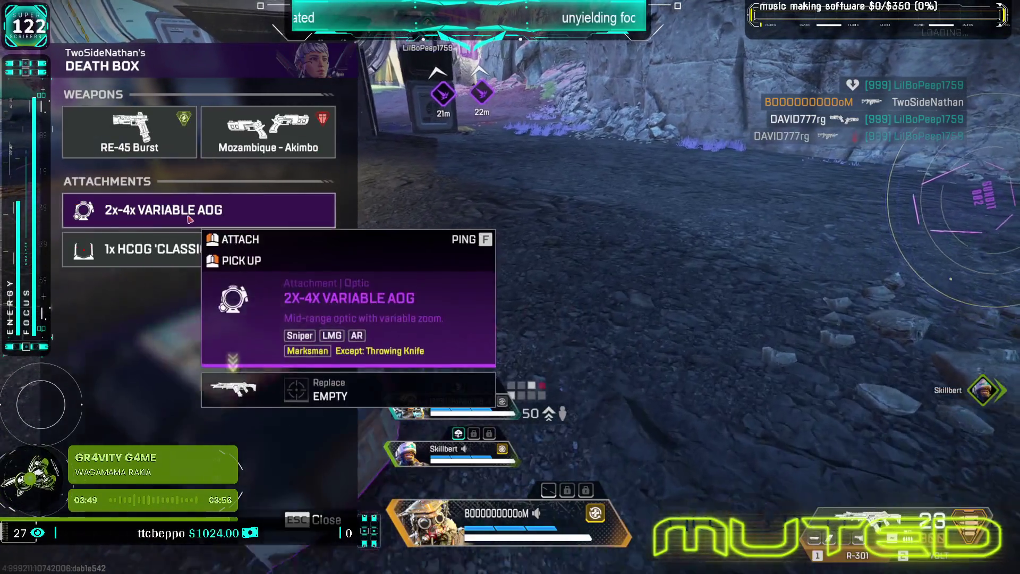
key(Escape)
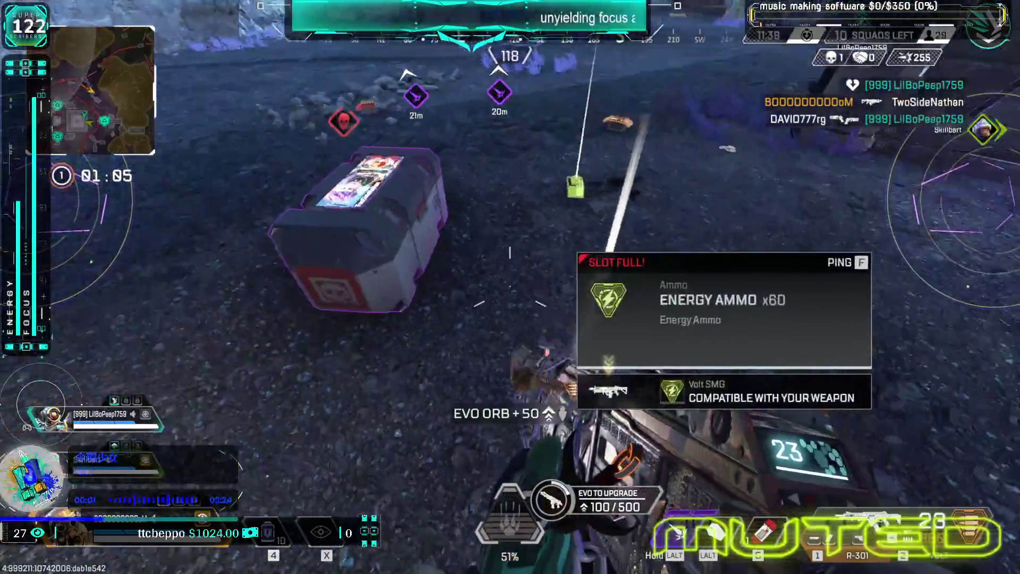
key(e)
key(Escape)
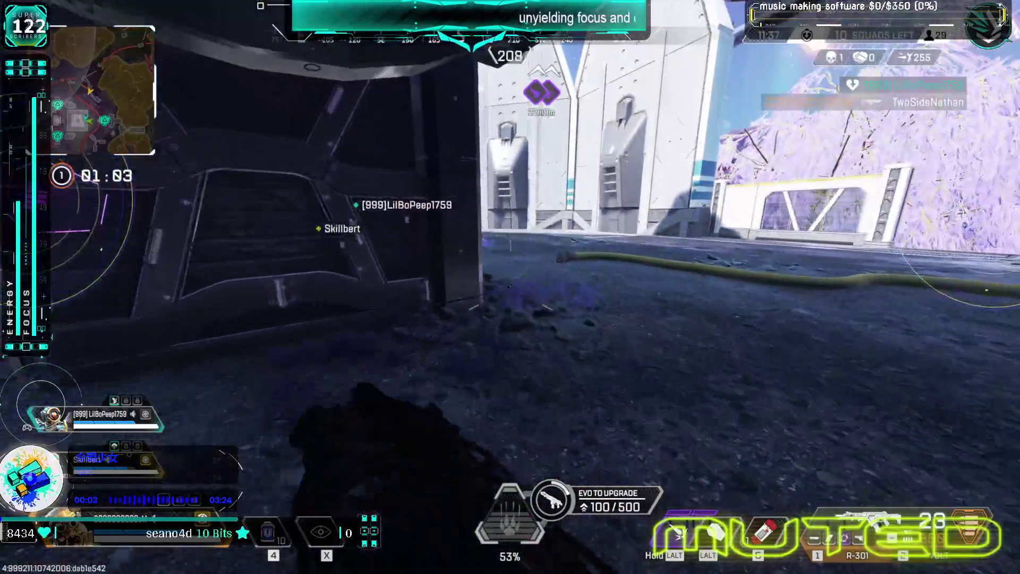
right_click(510, 287)
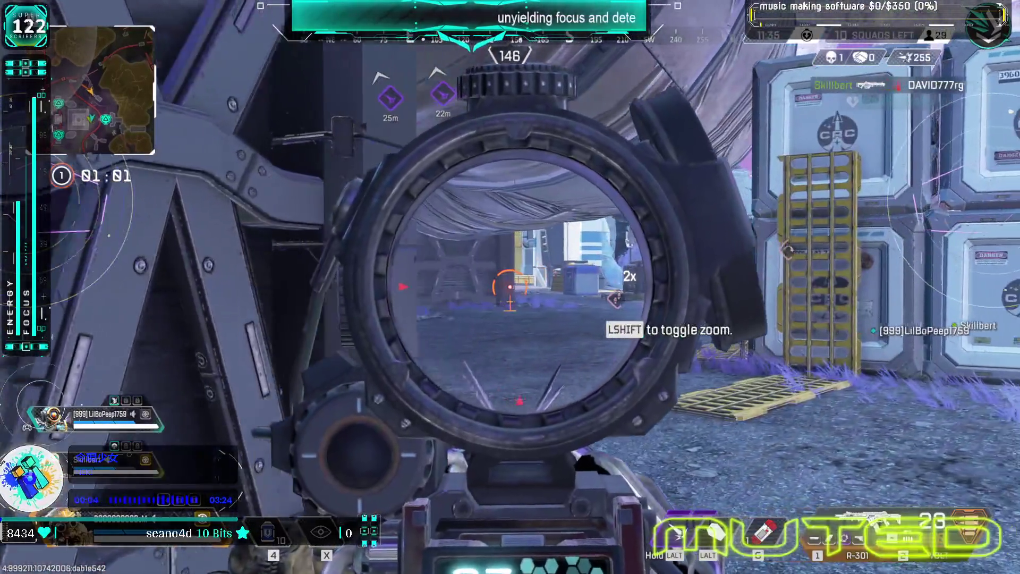
key(3)
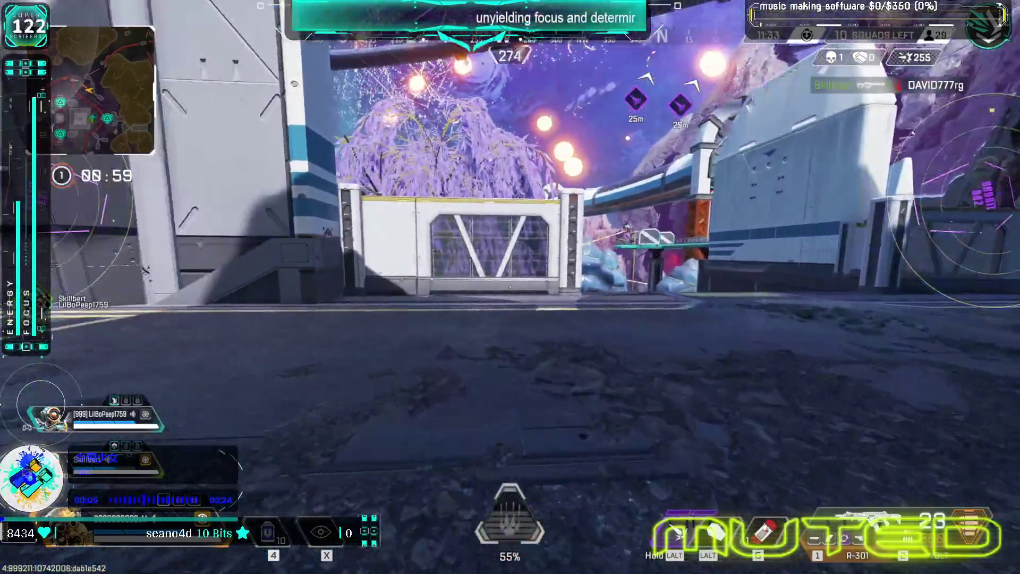
key(1)
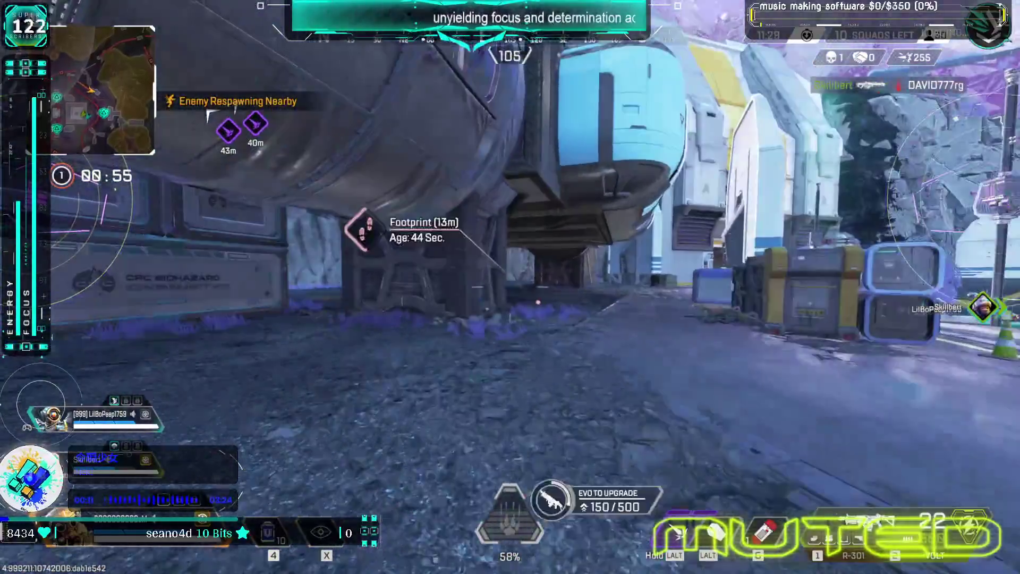
- Scan for enemies, then break shields with the Volt from behind the CRC crates
key(q)
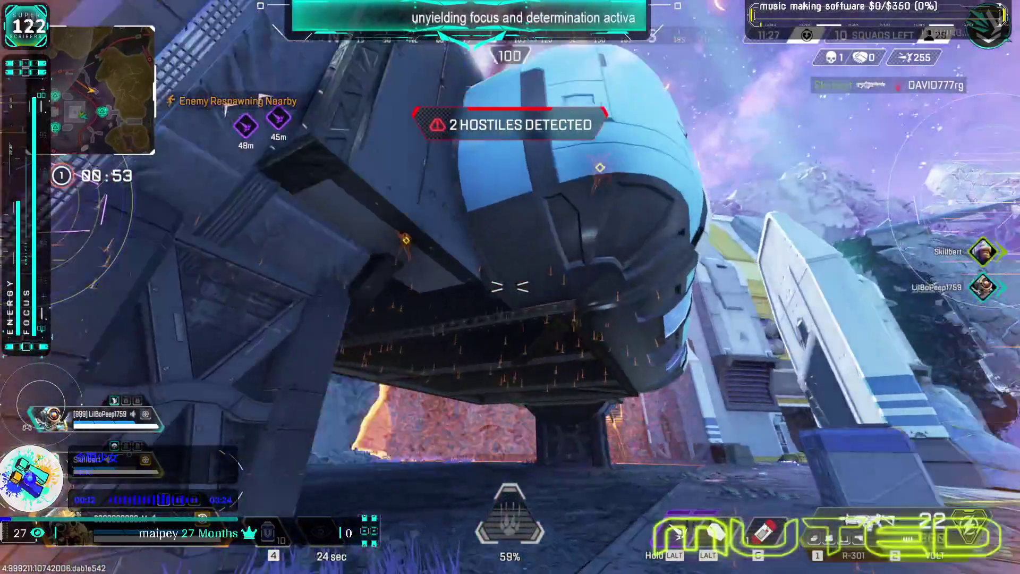
key(w)
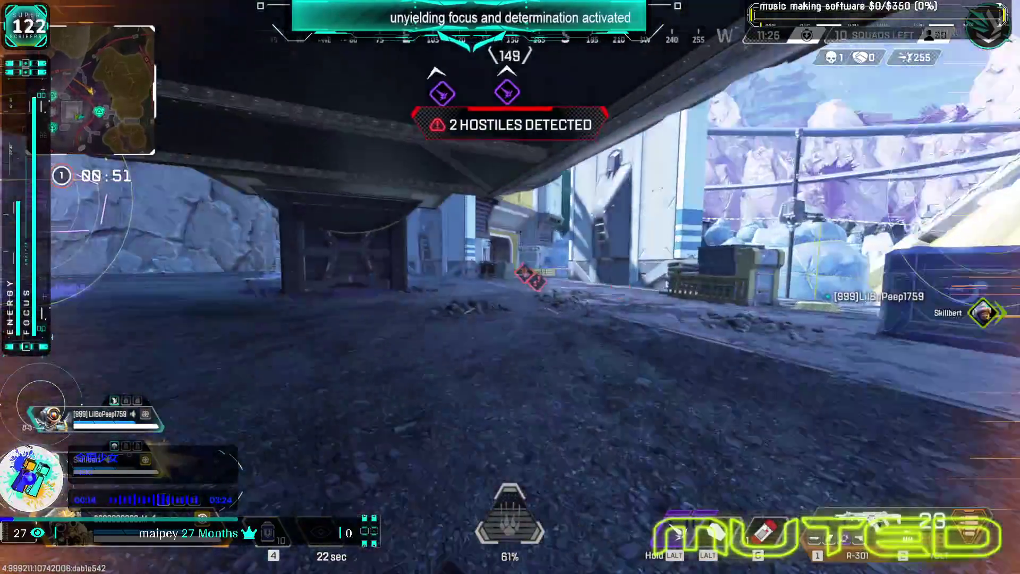
key(2)
click(510, 287)
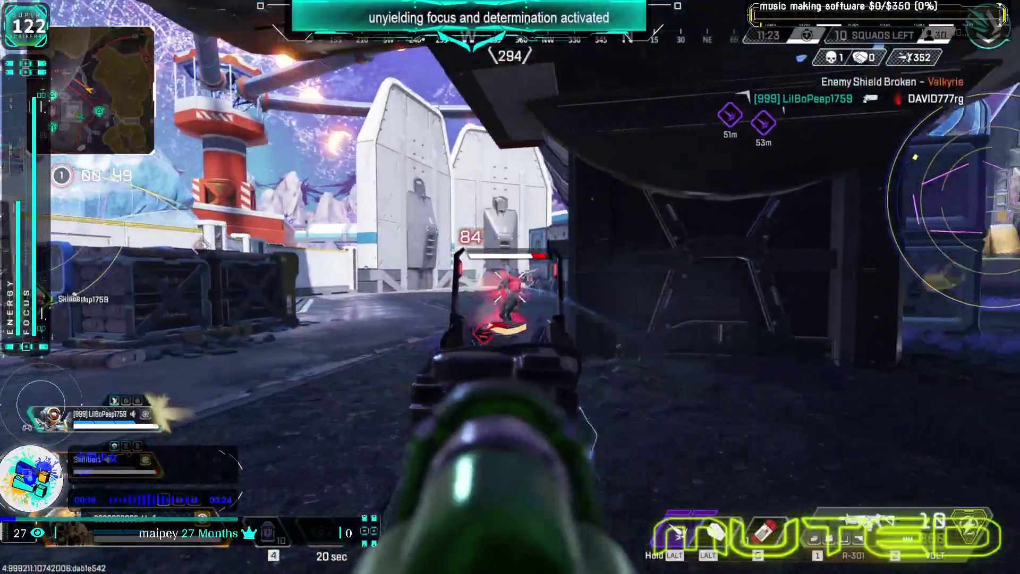
click(510, 287)
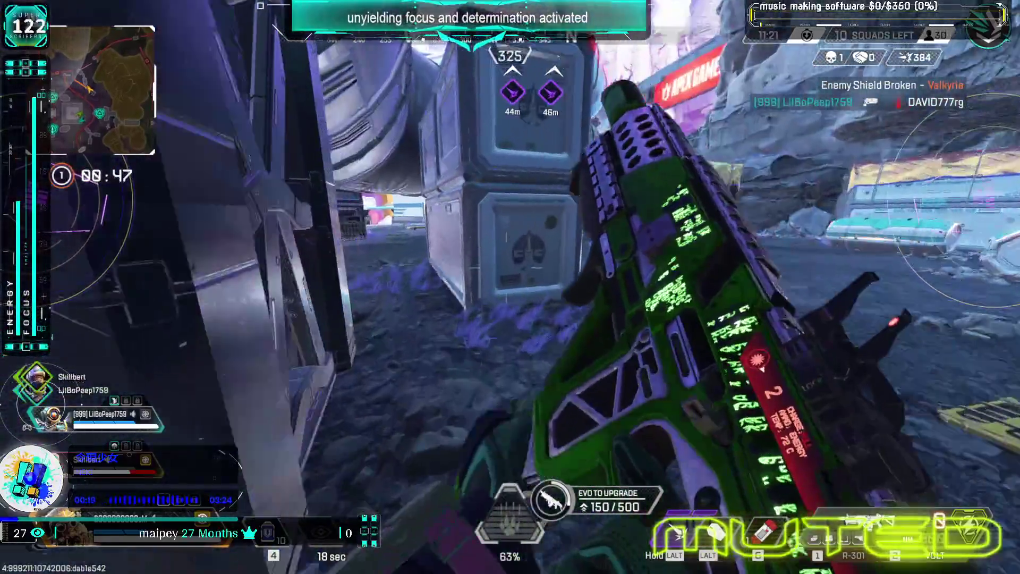
key(w)
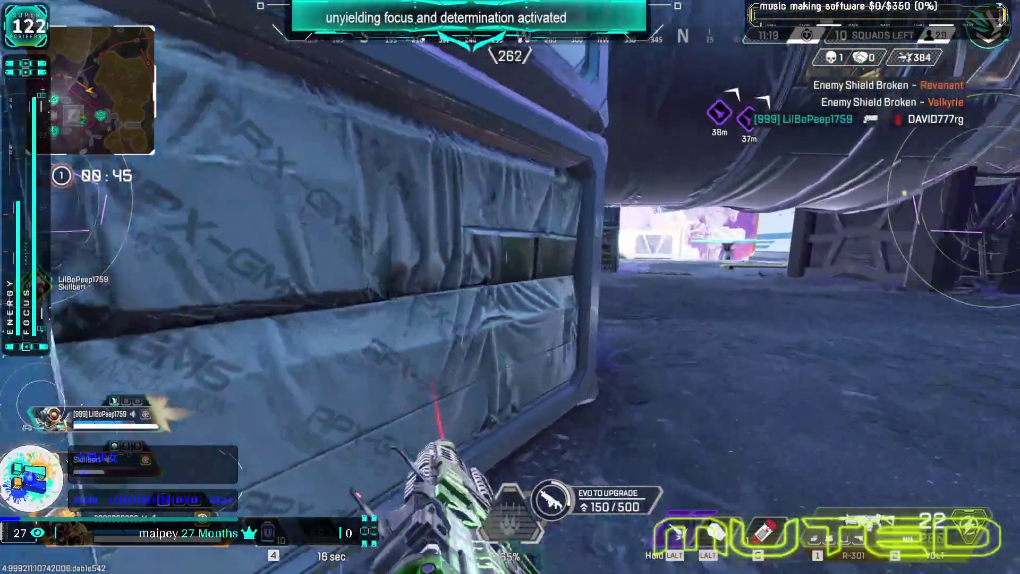
key(w)
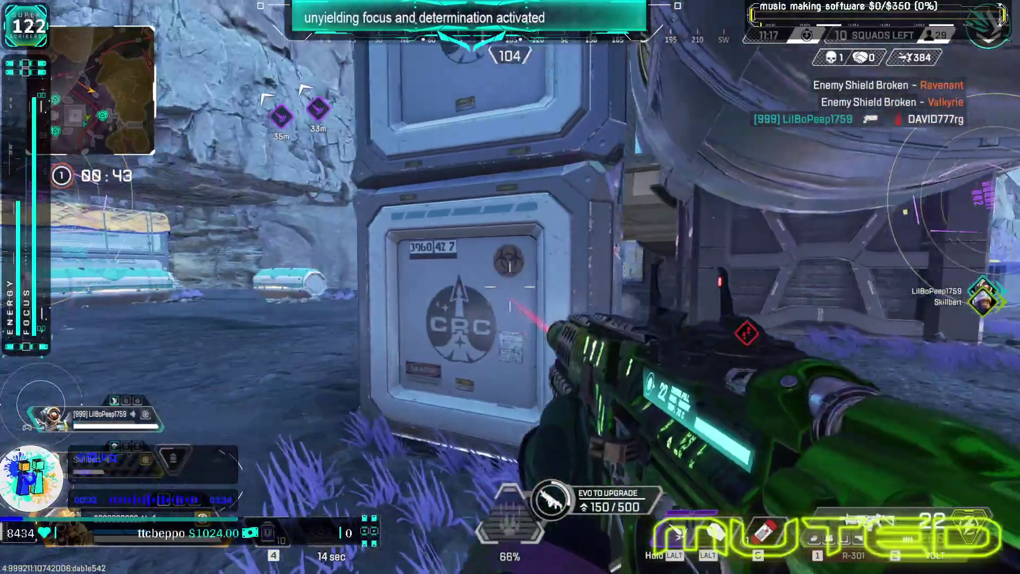
click(510, 287)
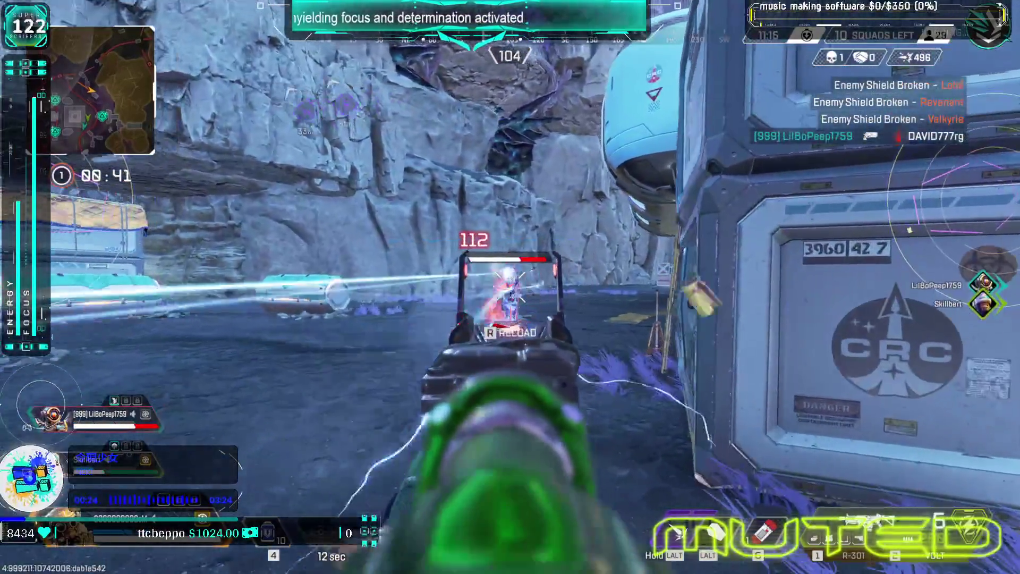
click(510, 287)
key(1)
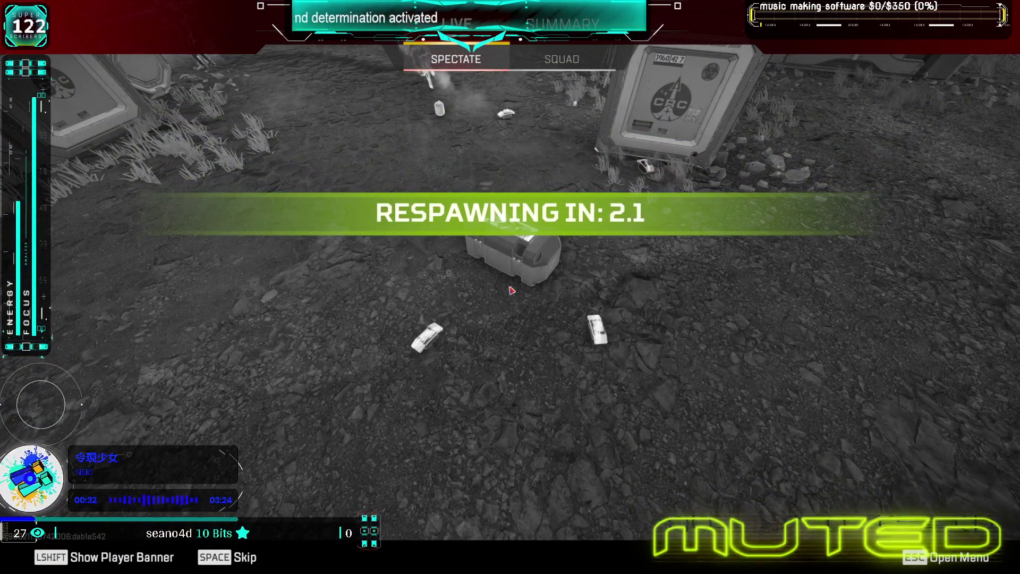
- Skip the death screen and dive steeply back toward the landing area
key(space)
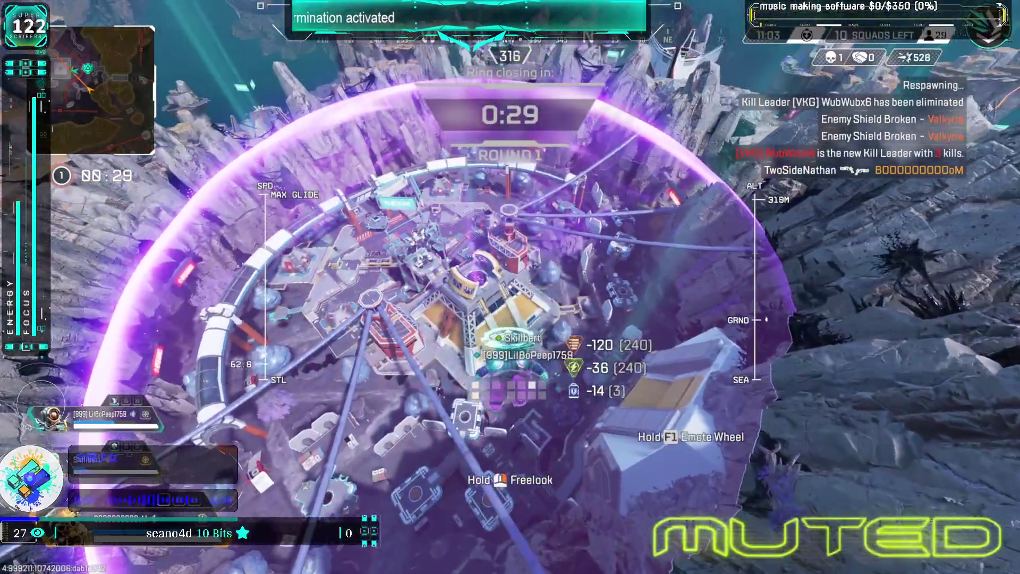
key(w)
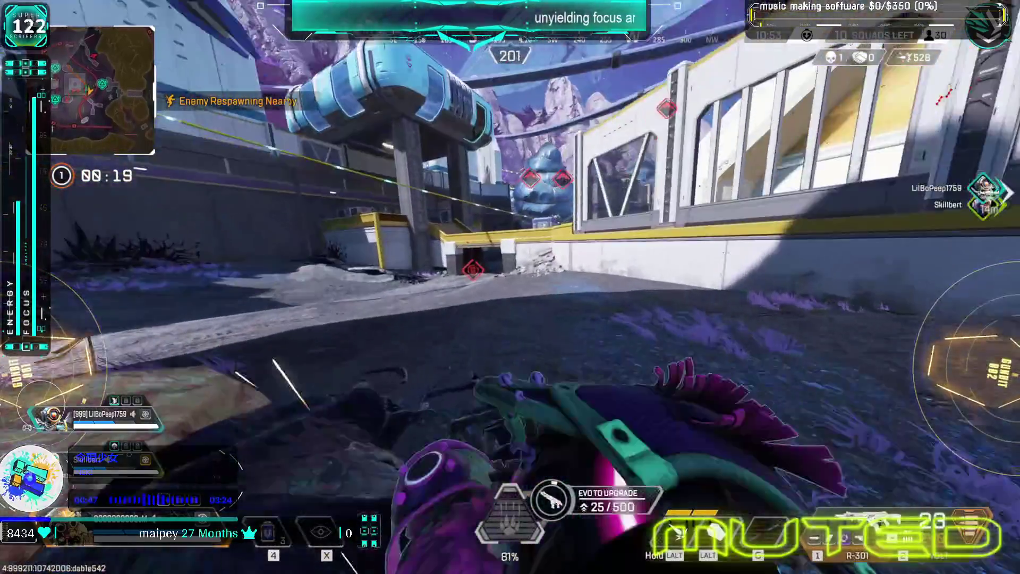
- Place the Bit Stave and shoot enemies near the red tower and walkway, raising damage to 638
right_click(510, 287)
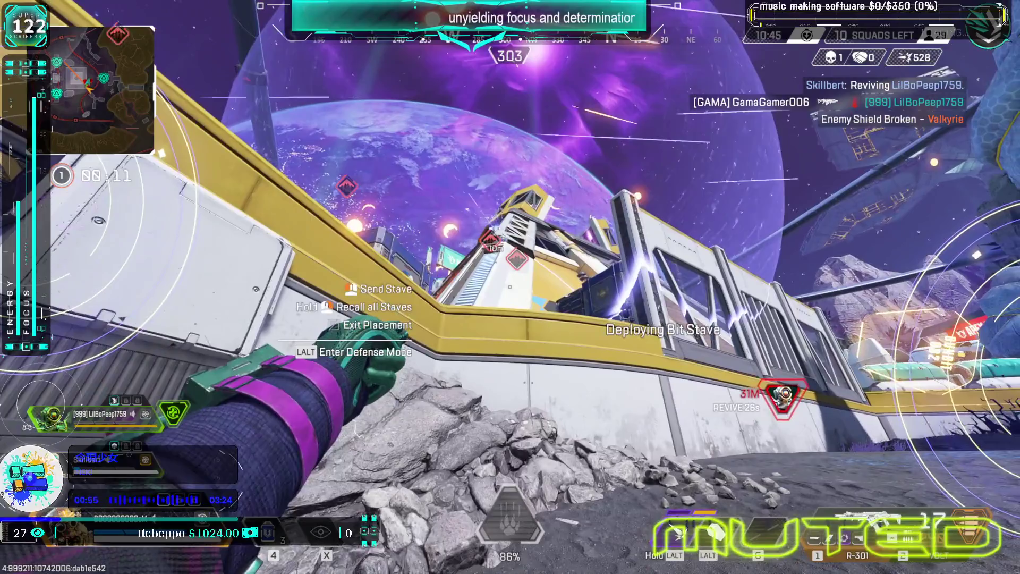
click(510, 287)
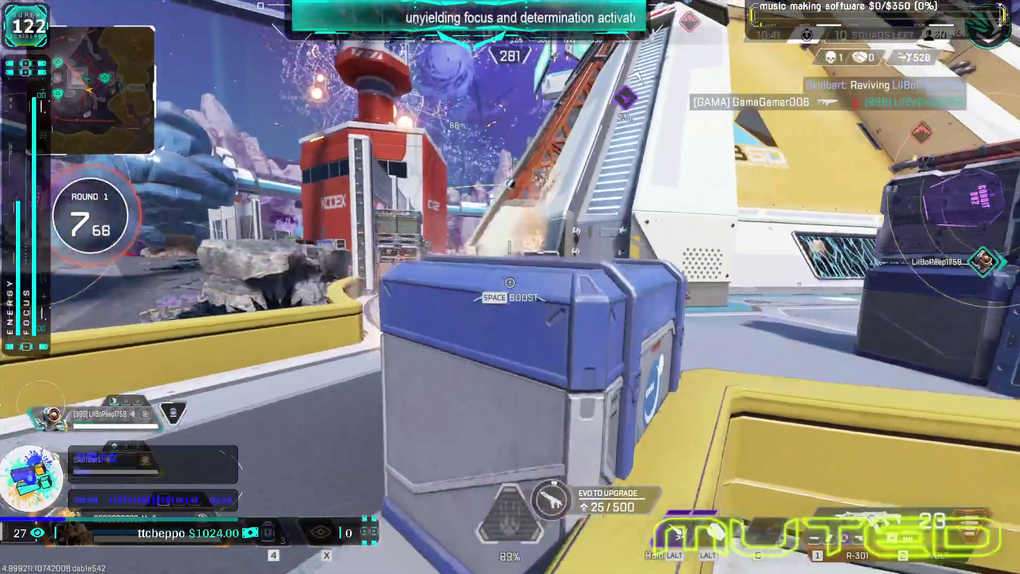
click(510, 287)
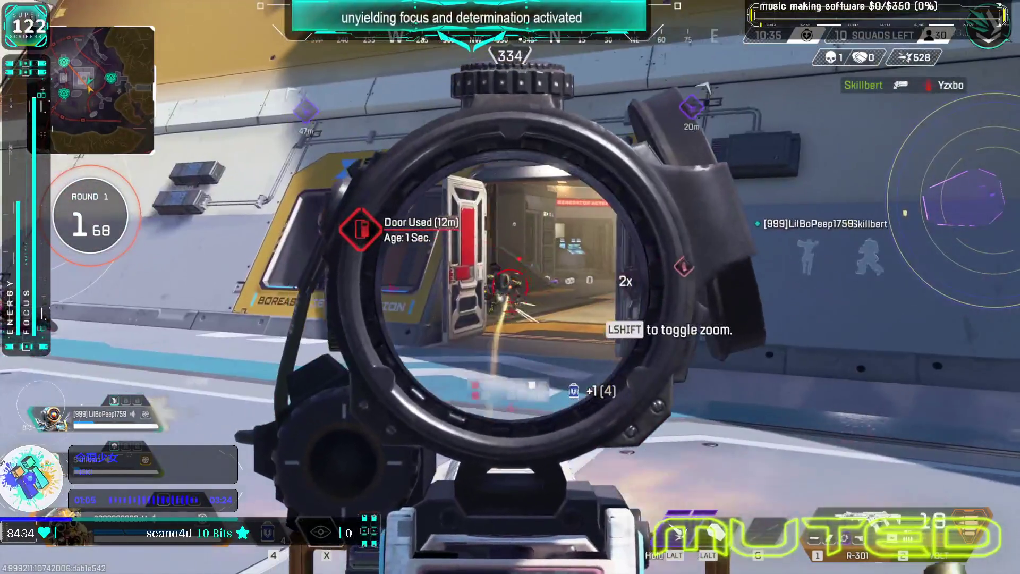
key(r)
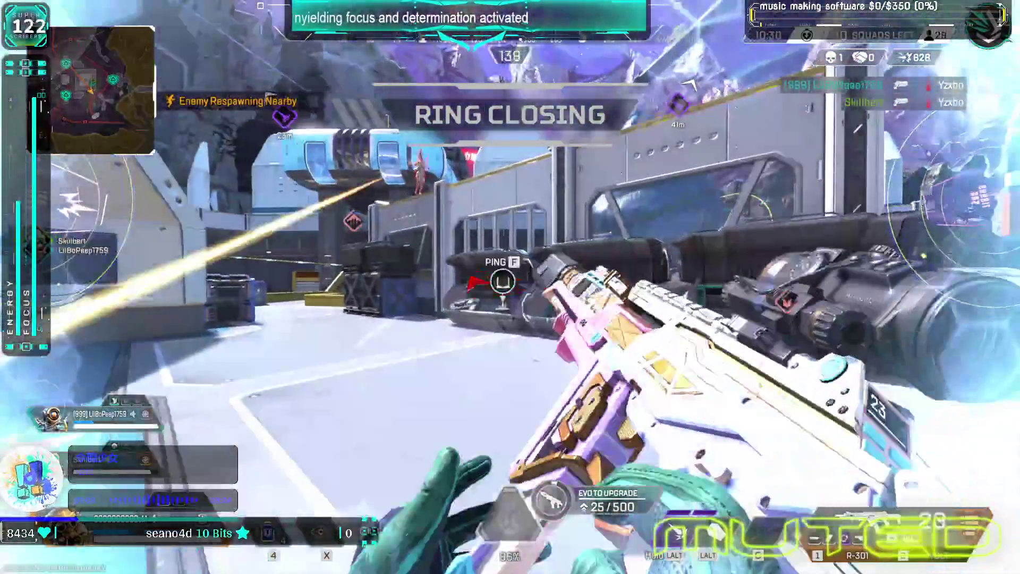
right_click(510, 287)
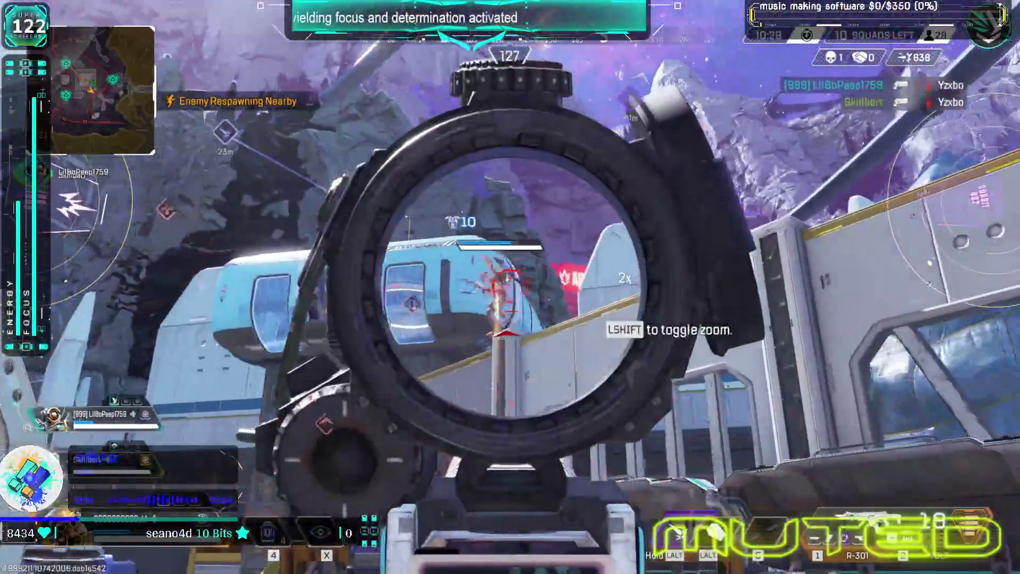
click(510, 287)
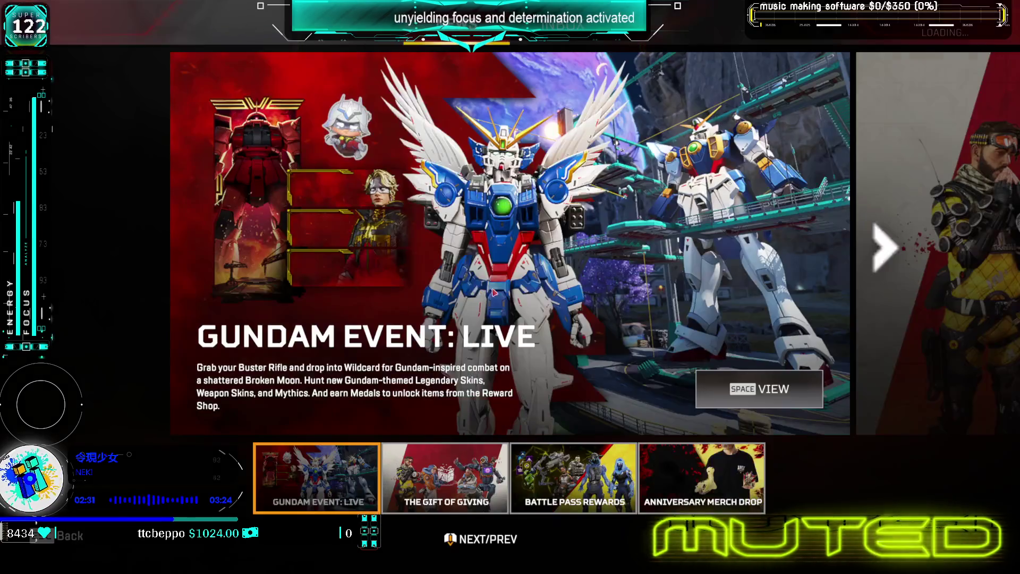
- Dismiss the Gundam news and page through the Daily, Gundam and Battle Pass Weekly challenges
key(Escape)
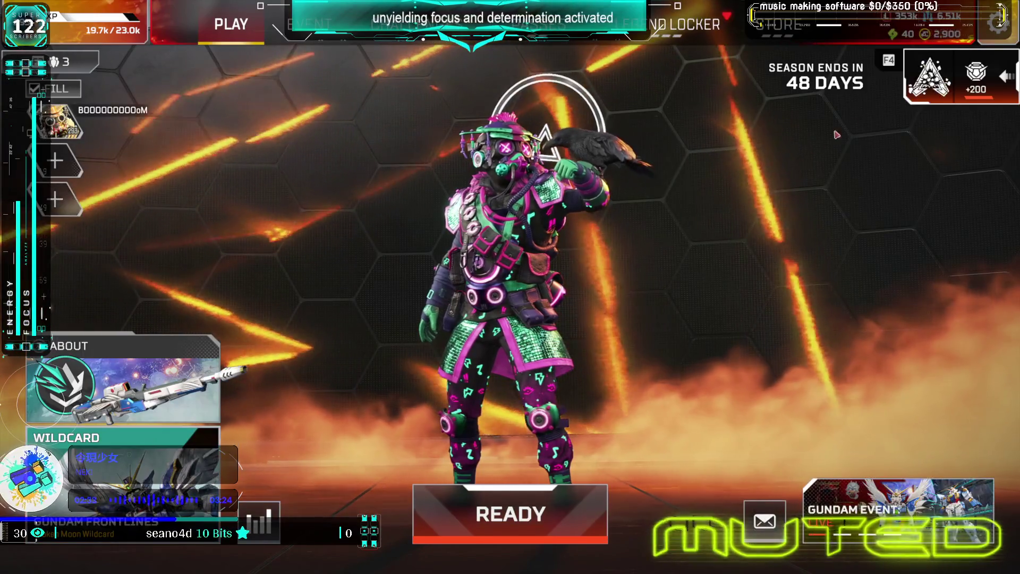
mouse_move(935, 79)
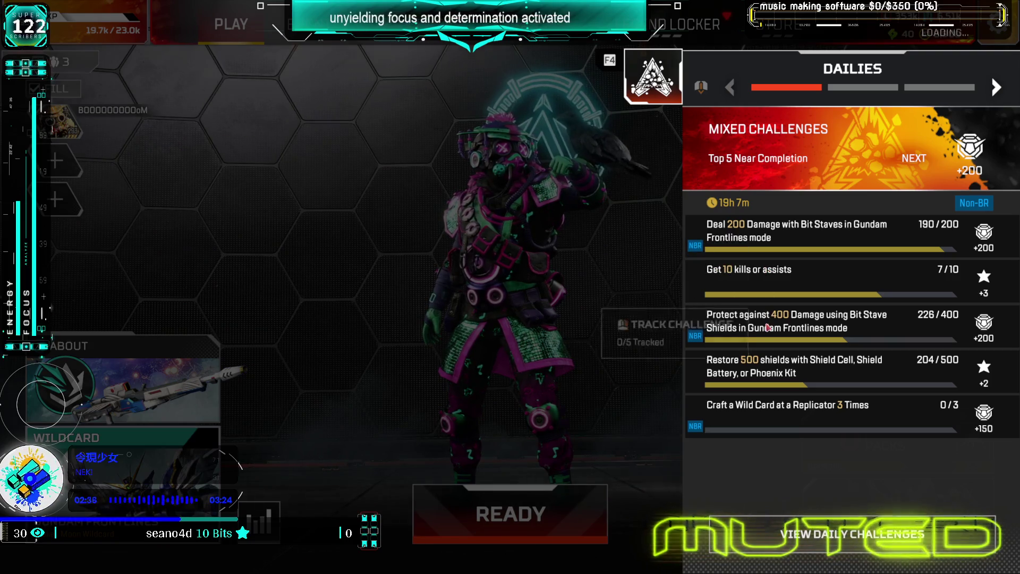
key(Right)
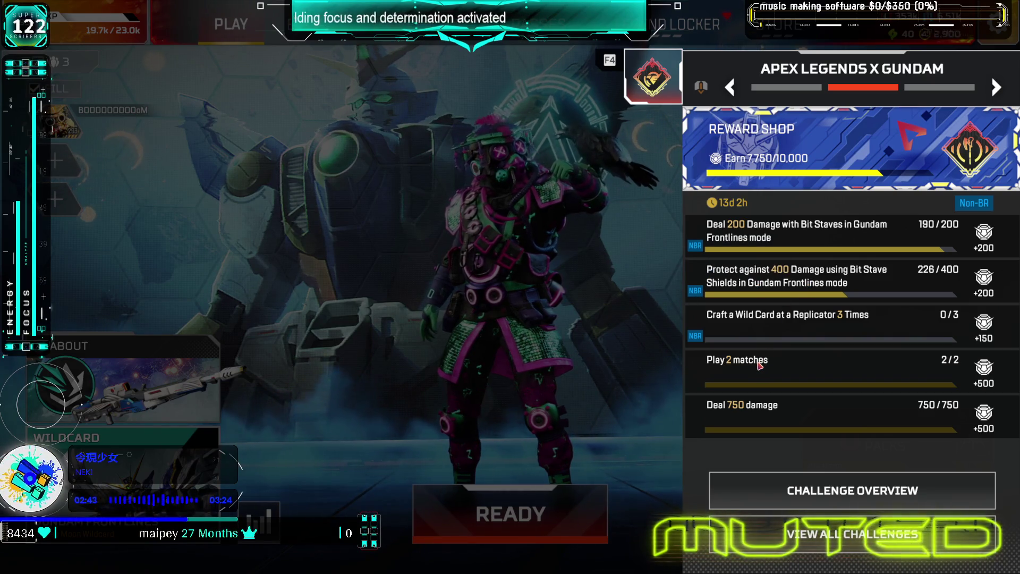
key(Right)
key(Left)
key(Left)
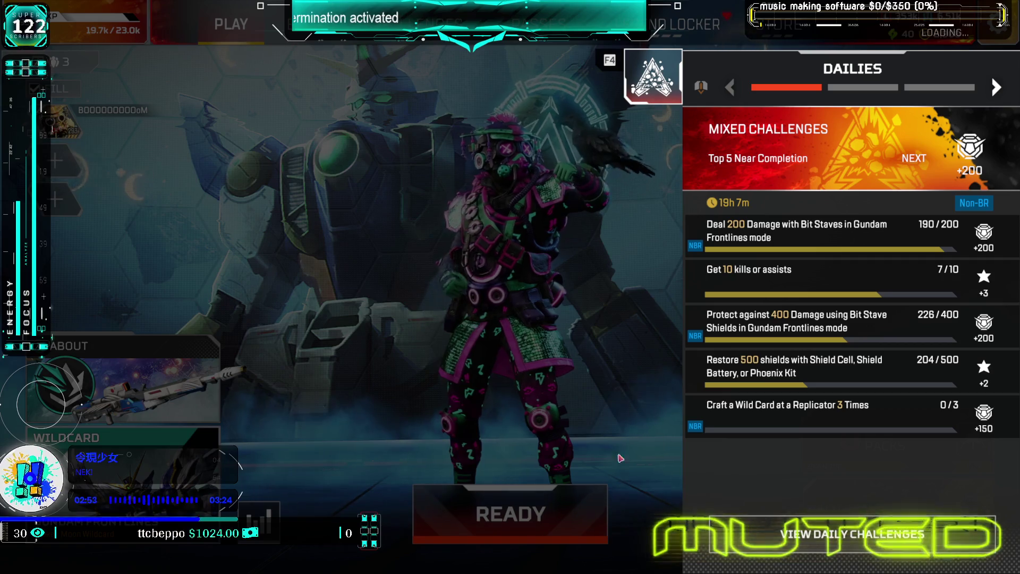
- Recheck the Apex Legends x Gundam and Battle Pass Weekly challenges, then bring up the Modes screen
click(877, 87)
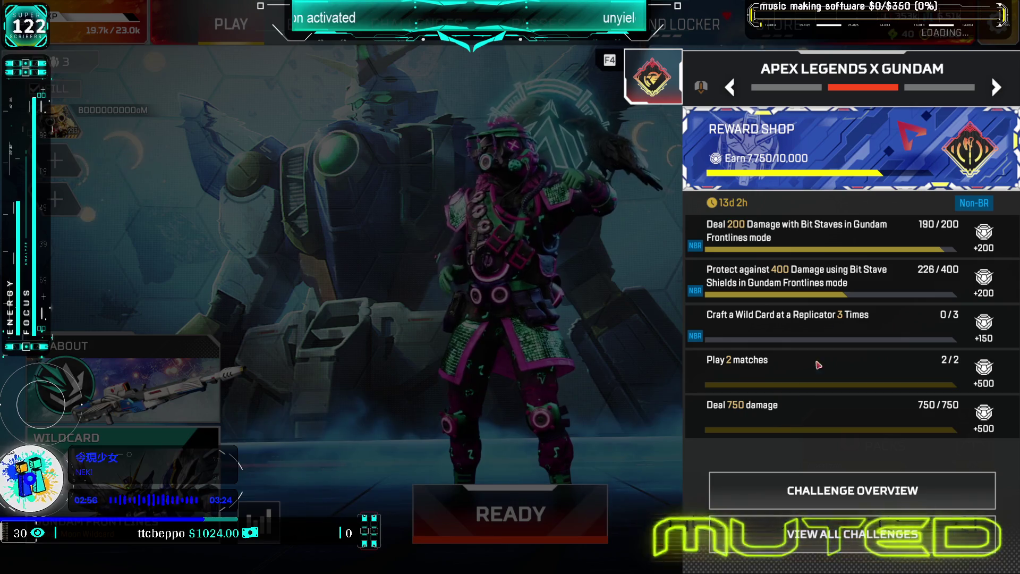
click(909, 90)
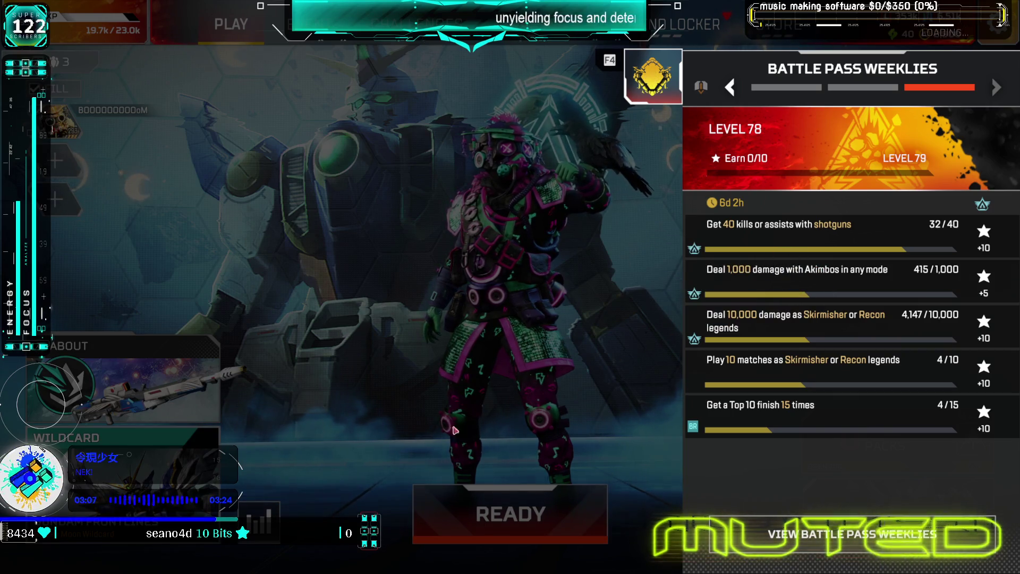
click(510, 473)
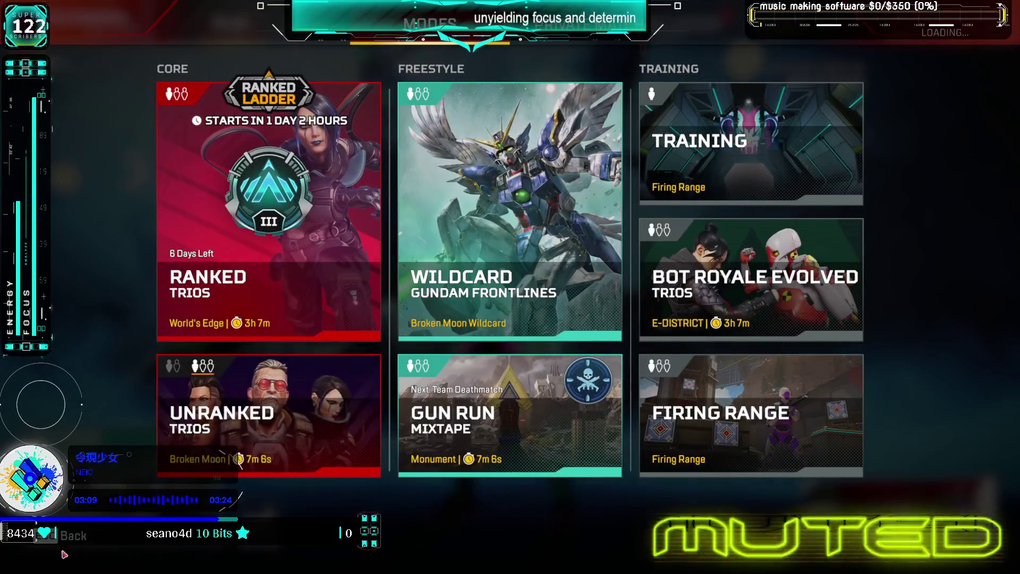
- Queue for Wildcard Gundam Frontlines, view Ash's skins, then return to the lobby
click(62, 552)
click(508, 510)
click(451, 282)
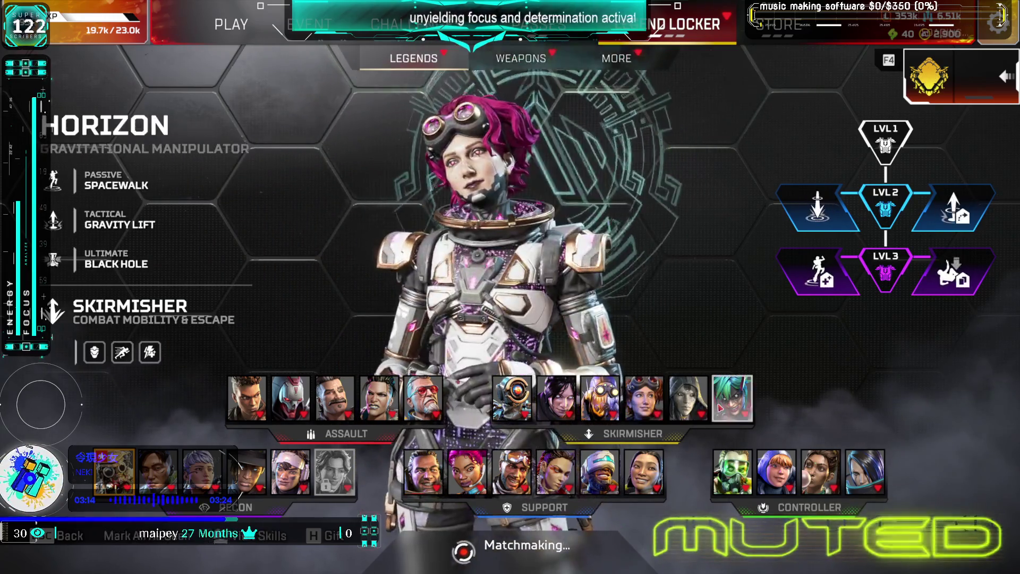
click(688, 398)
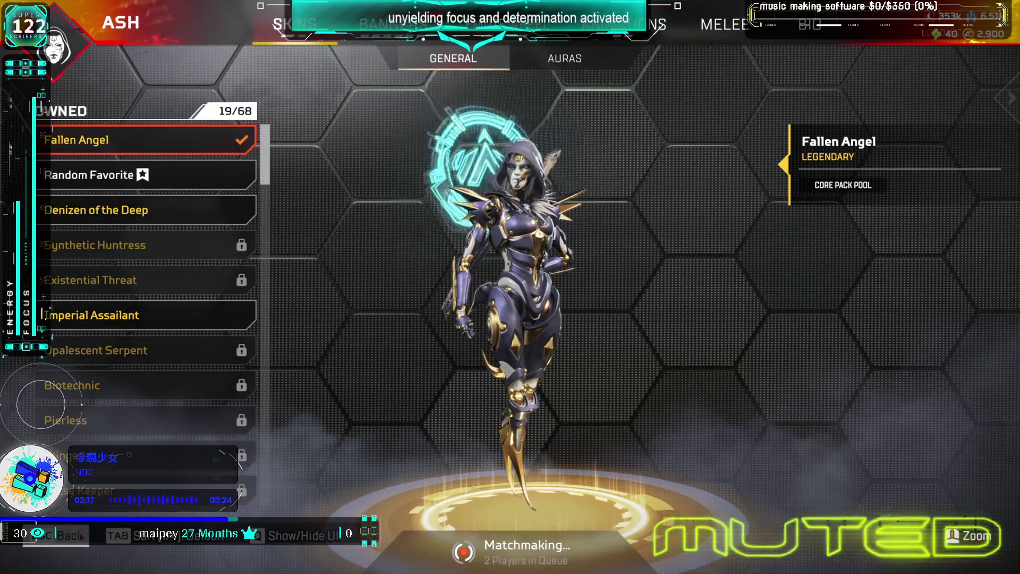
key(Escape)
key(Escape)
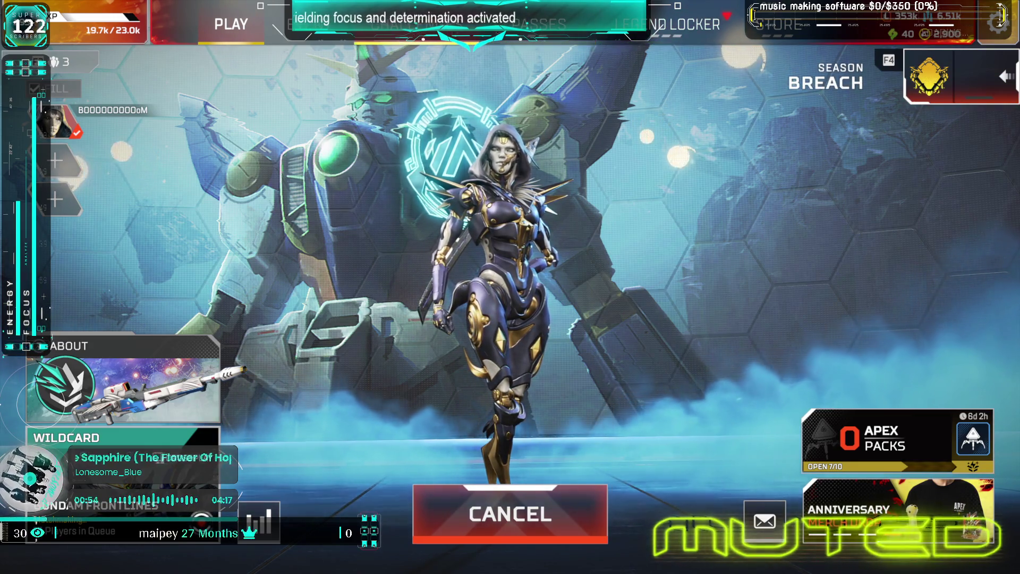
- Compare the Premium, Ultimate and Ultimate+ Battle Pass tiers side by side, then return to the lobby
key(F4)
key(q)
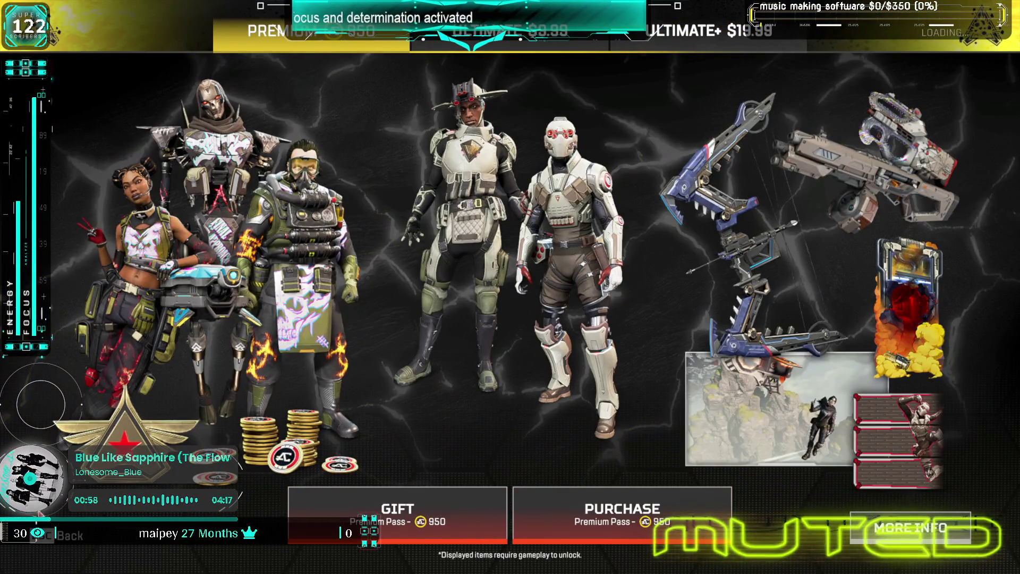
click(910, 527)
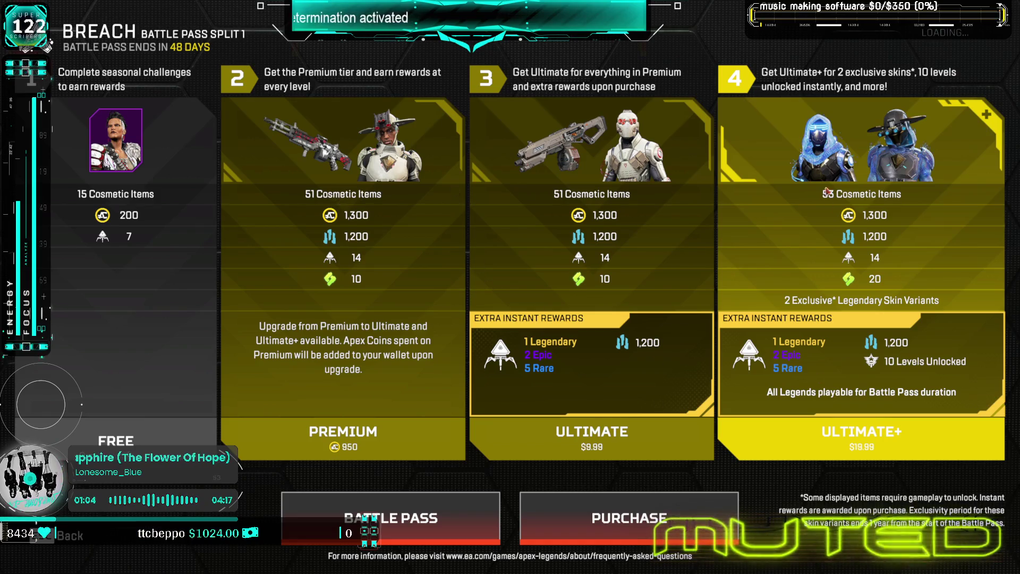
key(Escape)
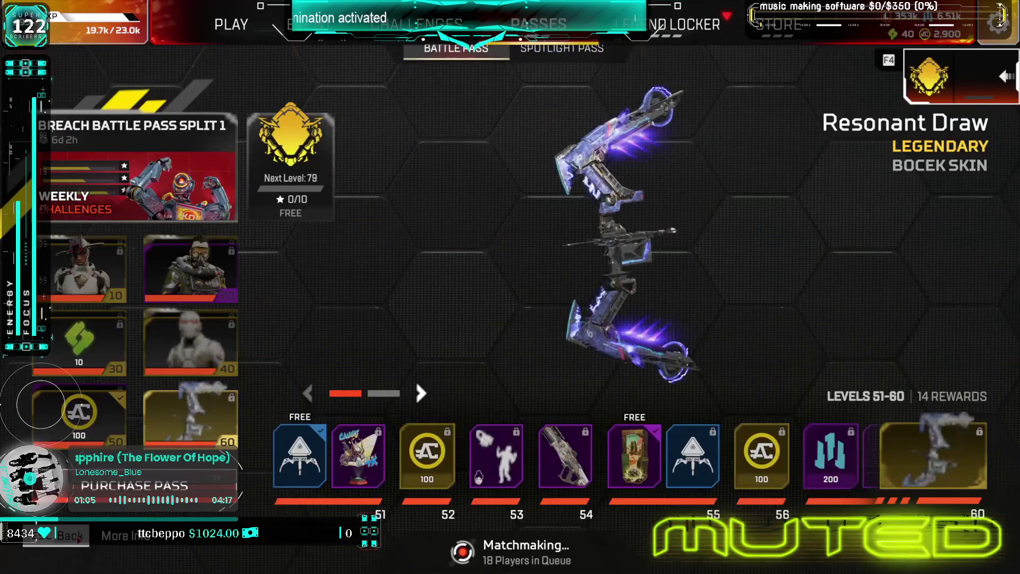
key(Escape)
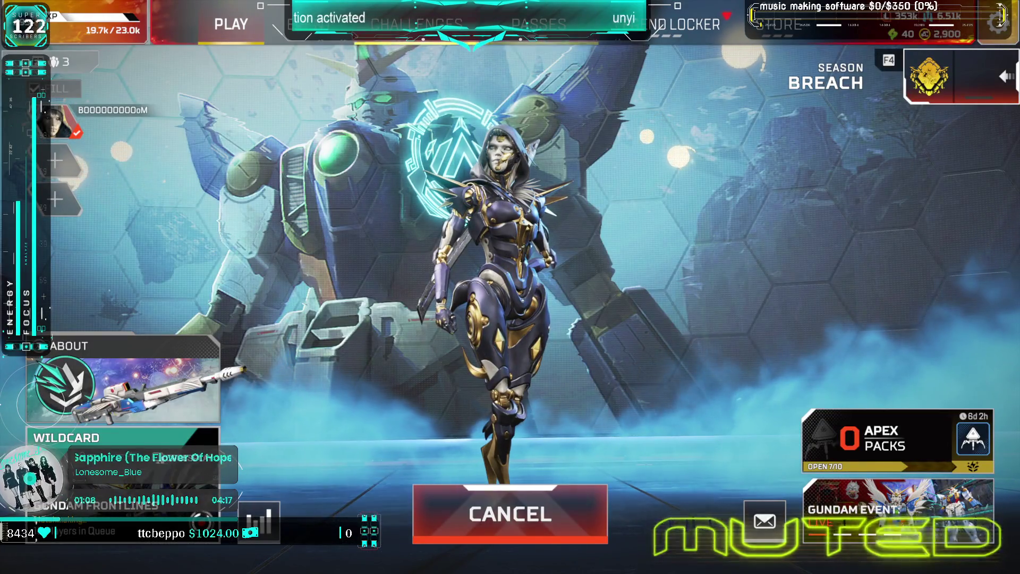
- Browse the Apex Legends x Gundam event challenge cards and scroll through the Battle Pass rewards track
click(898, 507)
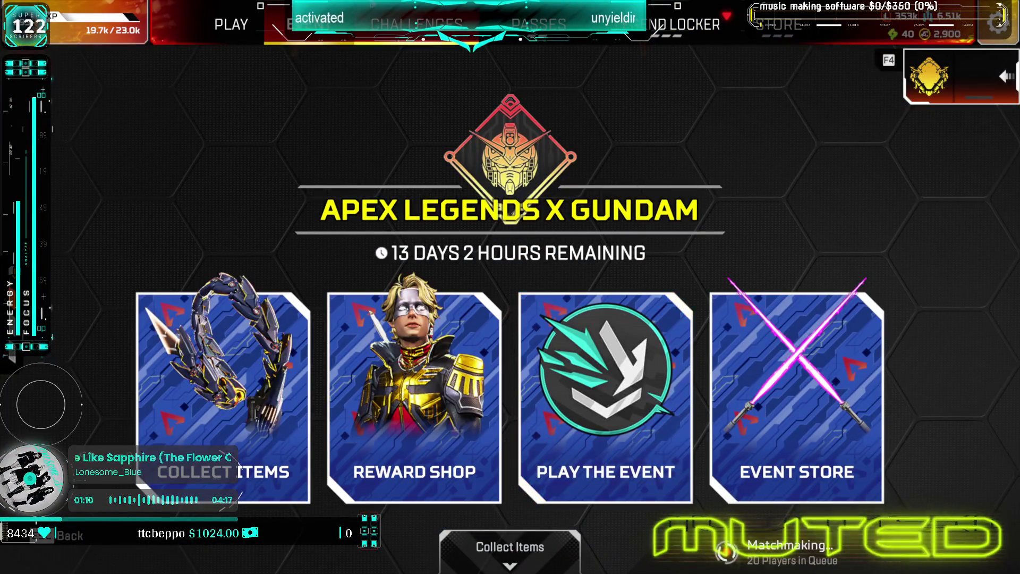
click(641, 418)
click(522, 41)
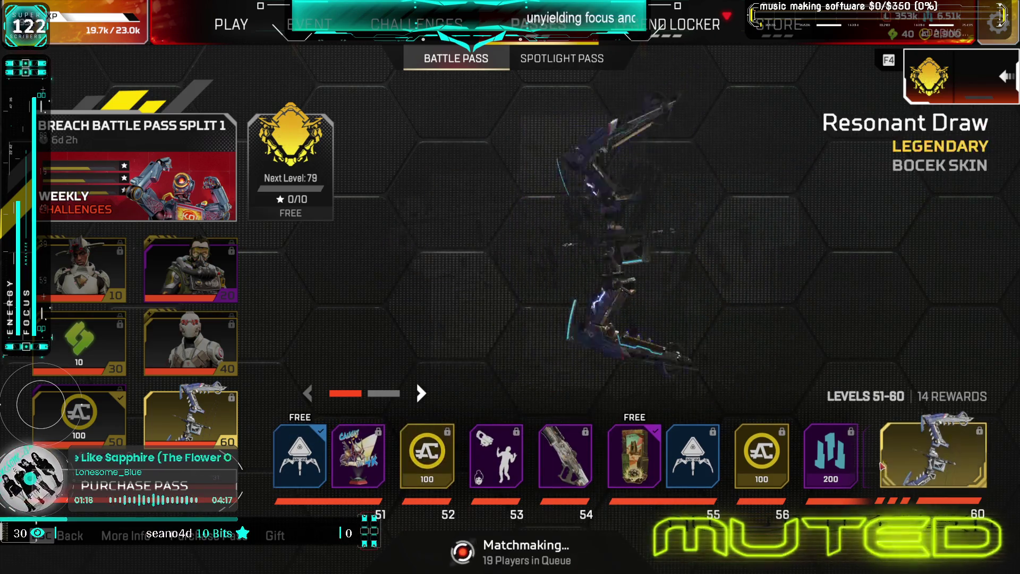
scroll(922, 461, down, 2)
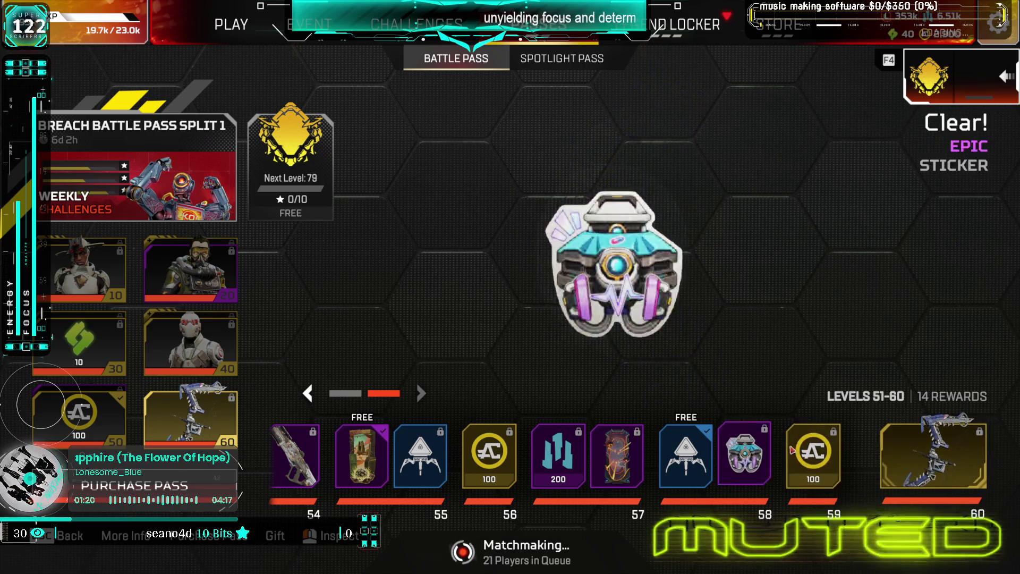
scroll(704, 473, up, 2)
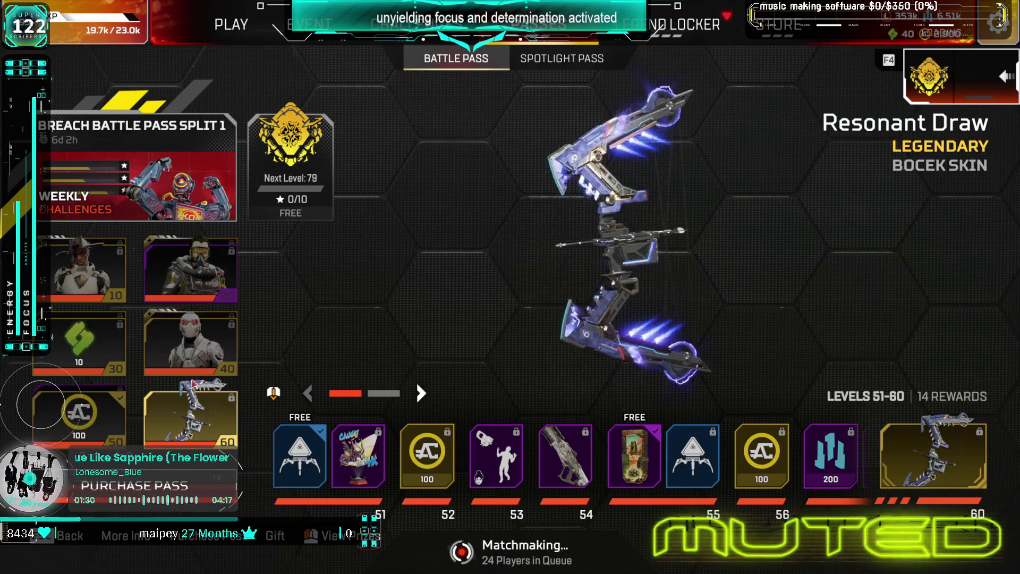
- Check the Ultimate+ and Premium Pass offers, then pick Octane when legend select begins
key(Return)
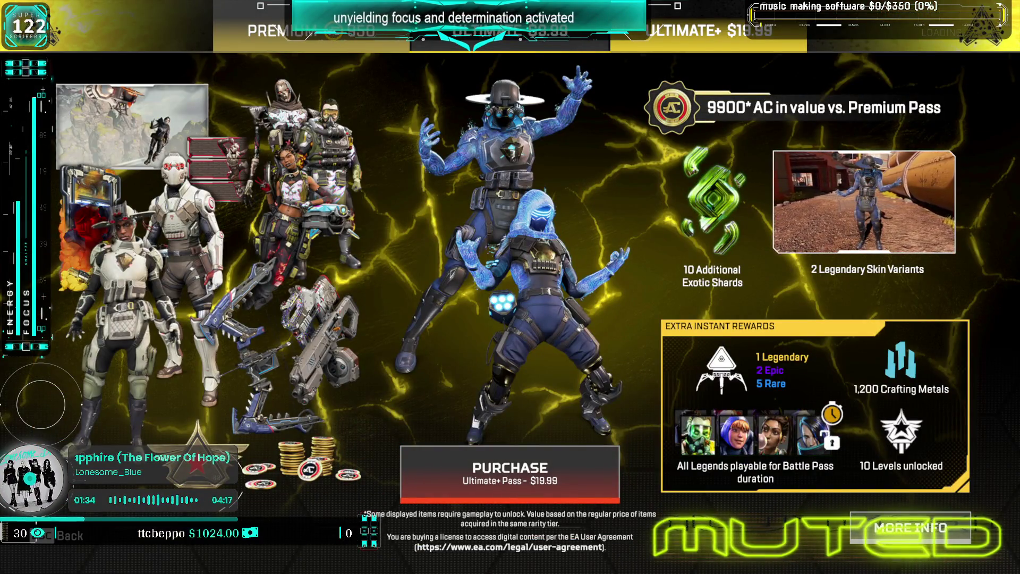
click(335, 43)
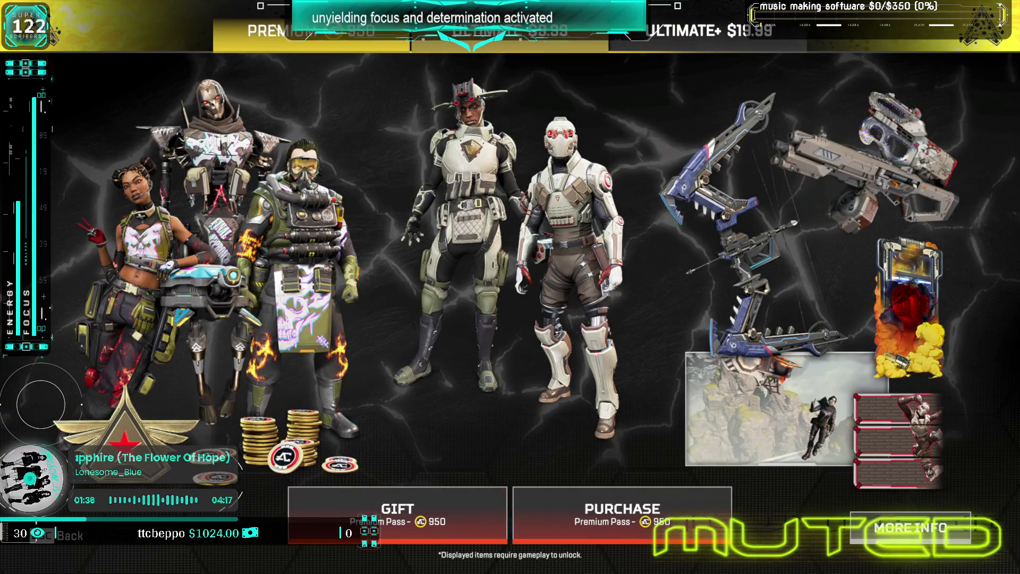
click(709, 30)
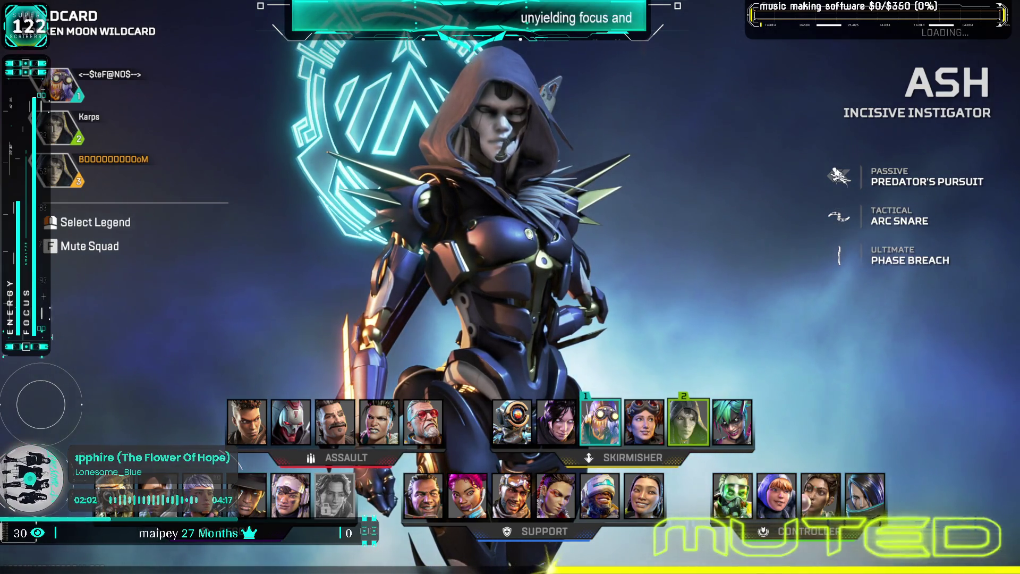
click(602, 435)
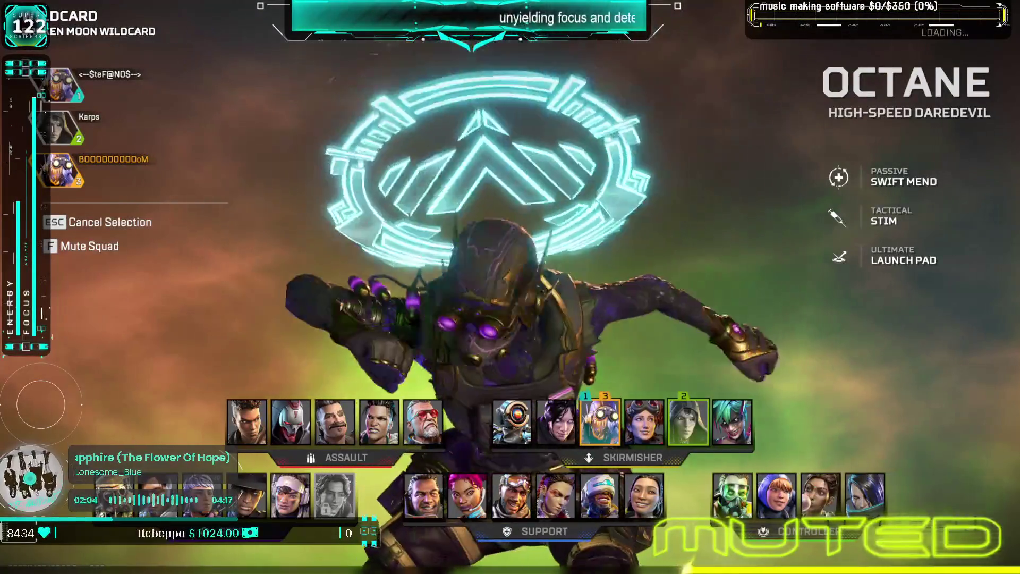